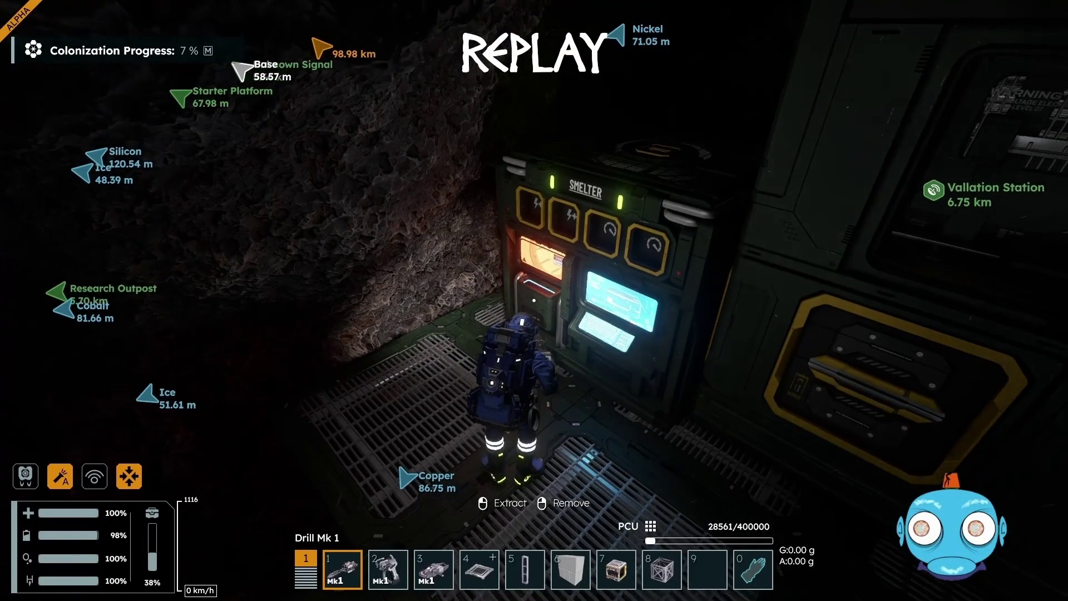
# Put the Pb ore into the smelter input and move the silicon, gold and 48 Cu ore into the character inventory
pyautogui.press('f')
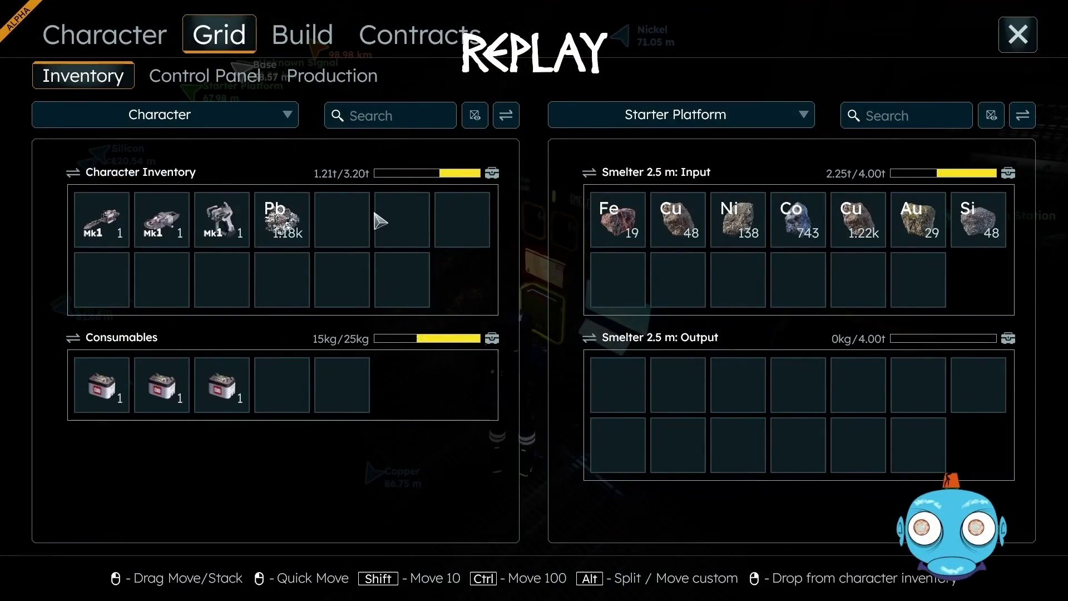
pyautogui.moveTo(280, 222); pyautogui.dragTo(617, 281)
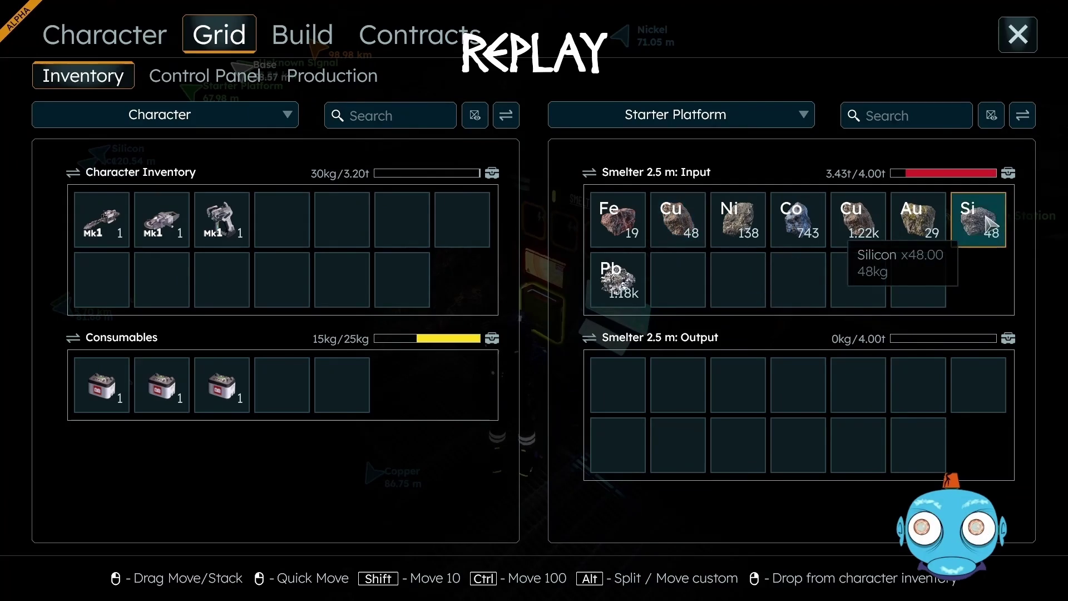
pyautogui.moveTo(988, 222)
pyautogui.mouseDown()
pyautogui.moveTo(489, 277)
pyautogui.moveTo(470, 228)
pyautogui.mouseUp()
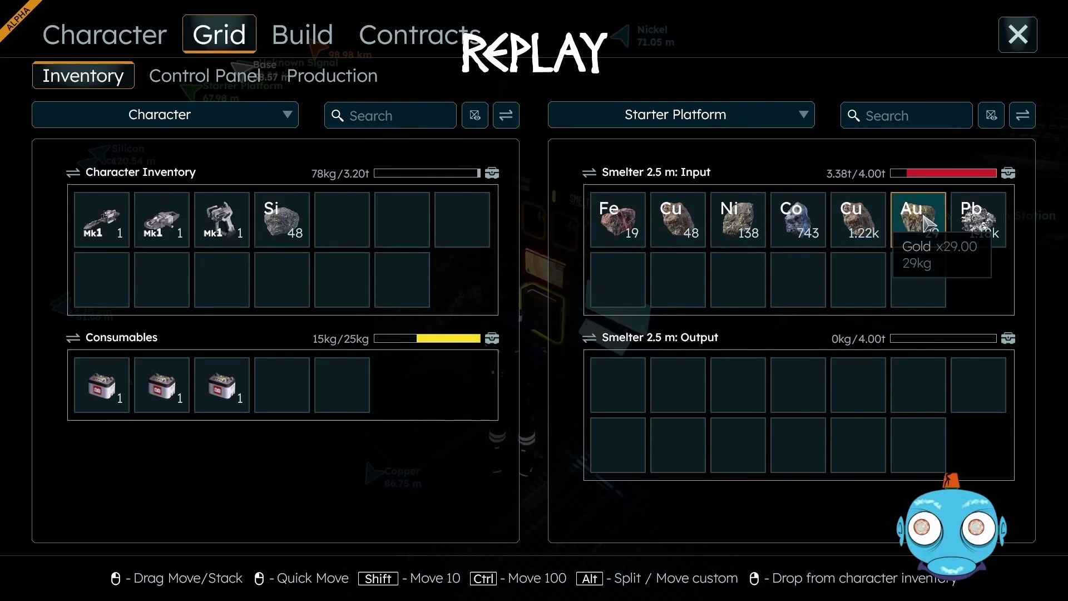
pyautogui.moveTo(901, 231)
pyautogui.mouseDown()
pyautogui.moveTo(464, 236)
pyautogui.moveTo(486, 239)
pyautogui.mouseUp()
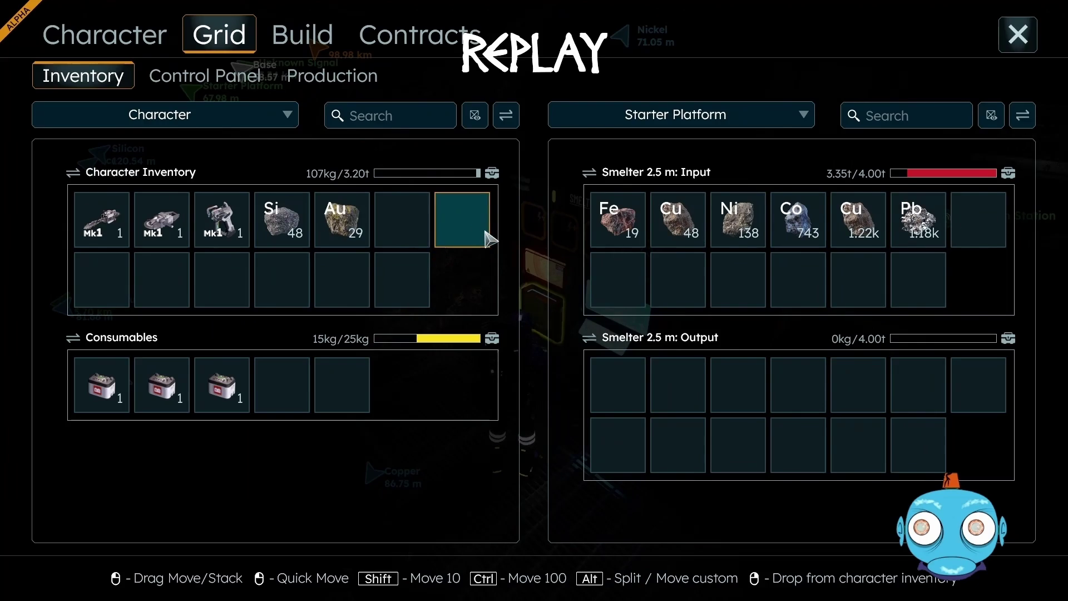
pyautogui.moveTo(682, 236)
pyautogui.mouseDown()
pyautogui.moveTo(470, 225)
pyautogui.moveTo(489, 227)
pyautogui.mouseUp()
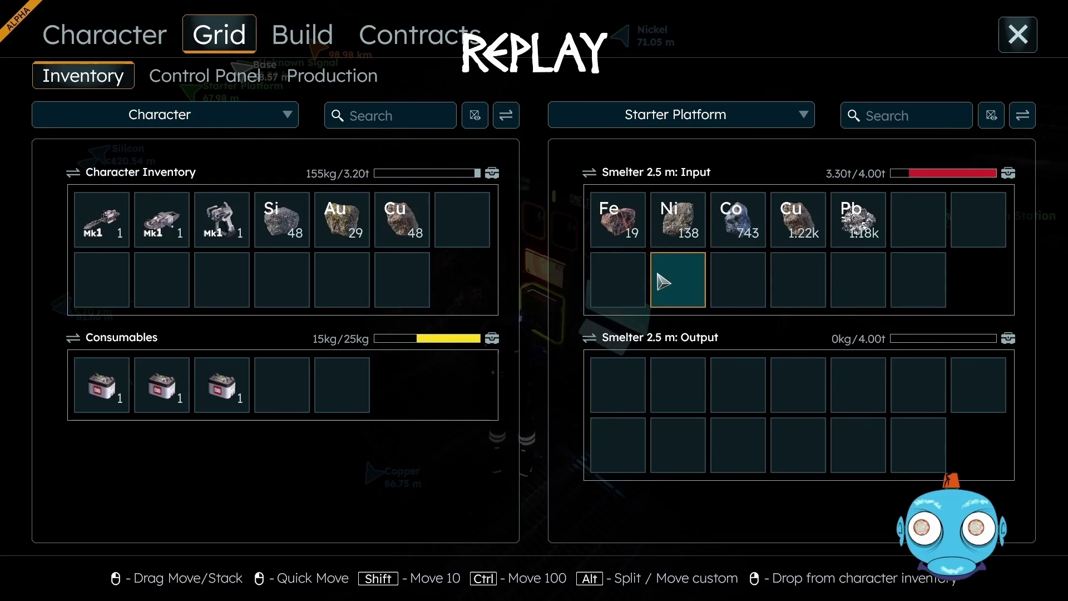
# In the Sledge cargo container, deposit the gold and silicon ore and withdraw the iron ore and a Power Module
pyautogui.click(1018, 36)
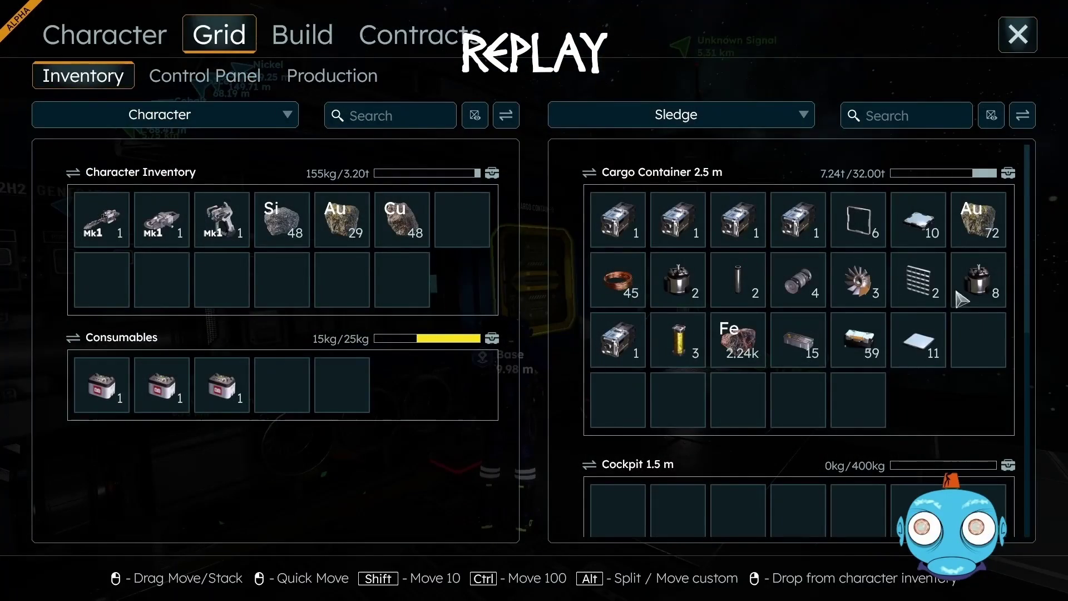
pyautogui.moveTo(718, 336)
pyautogui.mouseDown()
pyautogui.moveTo(474, 238)
pyautogui.moveTo(438, 238)
pyautogui.mouseUp()
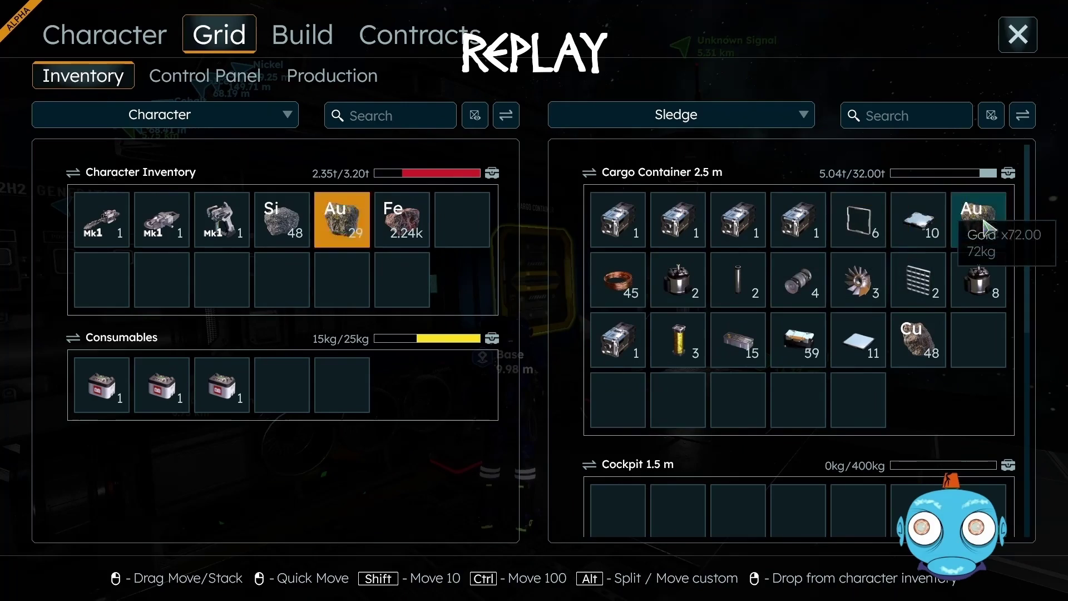
pyautogui.moveTo(984, 227); pyautogui.dragTo(985, 228)
pyautogui.moveTo(277, 227); pyautogui.dragTo(560, 318)
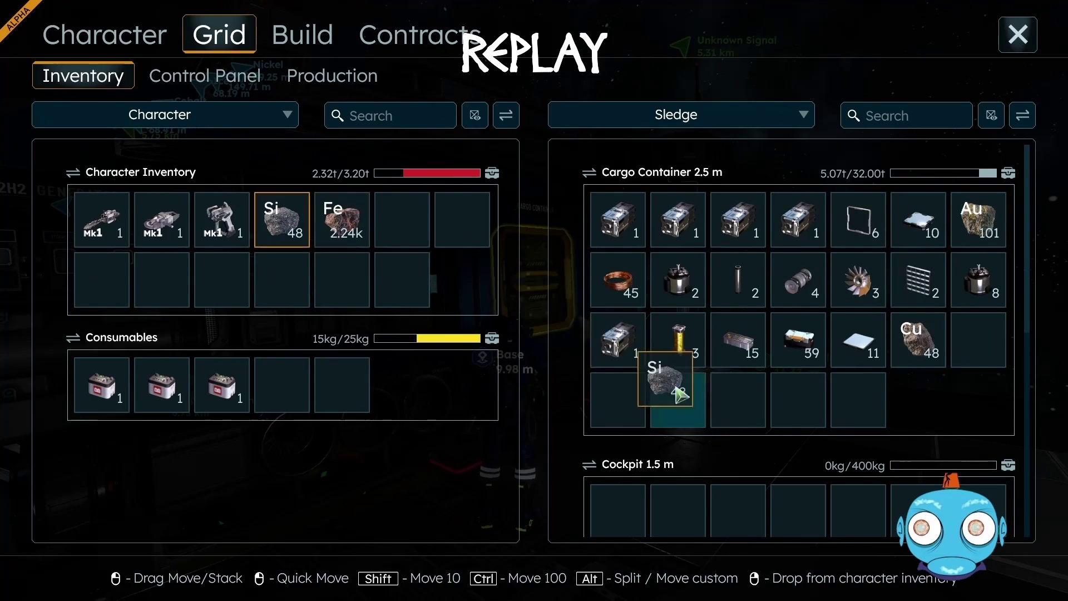
pyautogui.moveTo(683, 396); pyautogui.dragTo(677, 383)
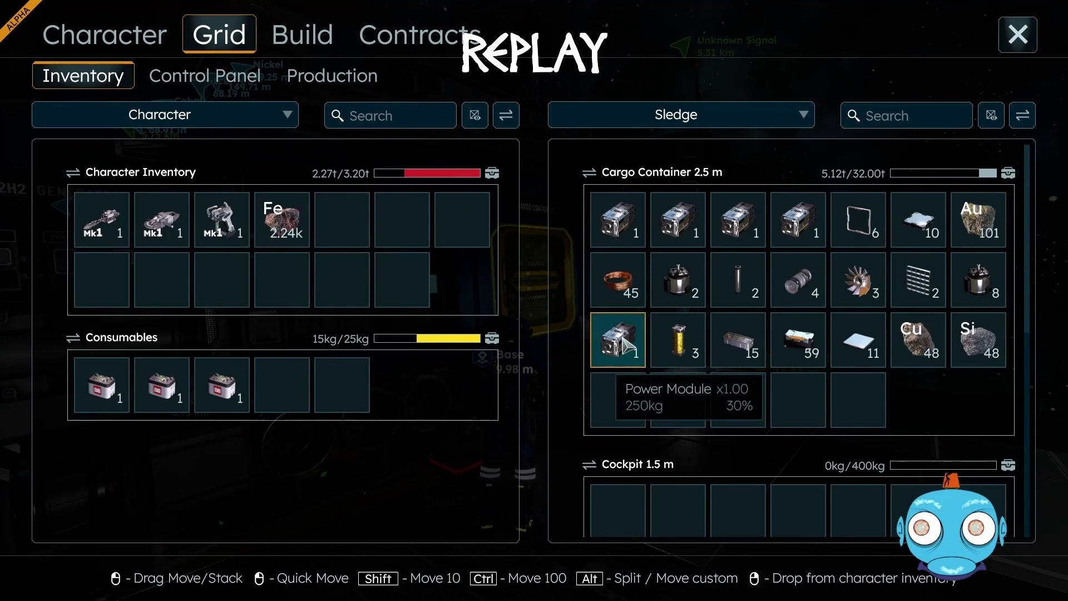
pyautogui.moveTo(615, 335); pyautogui.dragTo(528, 302)
pyautogui.moveTo(455, 228); pyautogui.dragTo(468, 230)
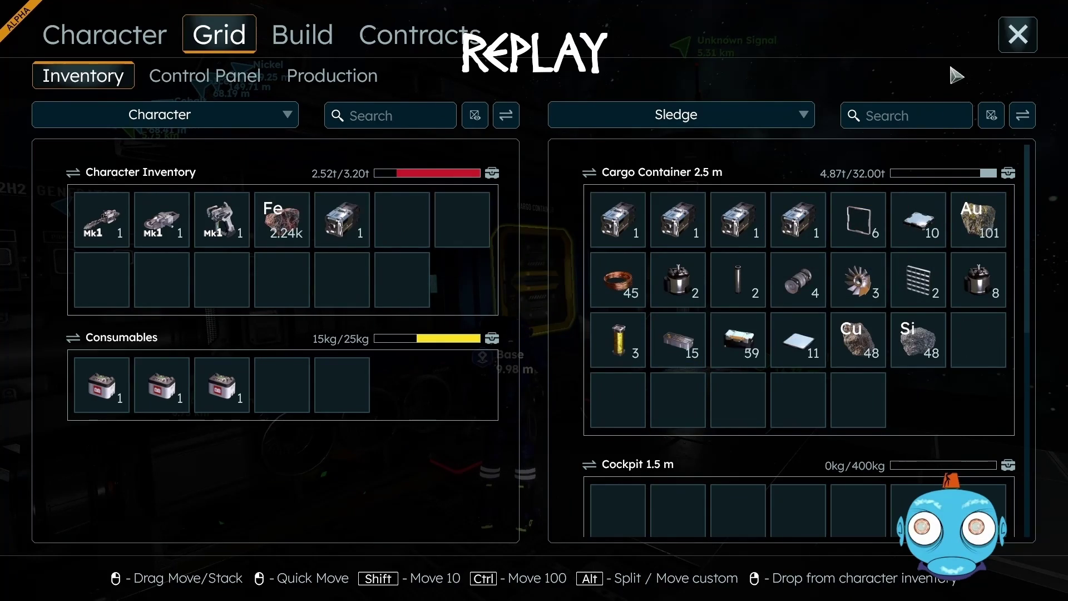
pyautogui.click(1026, 42)
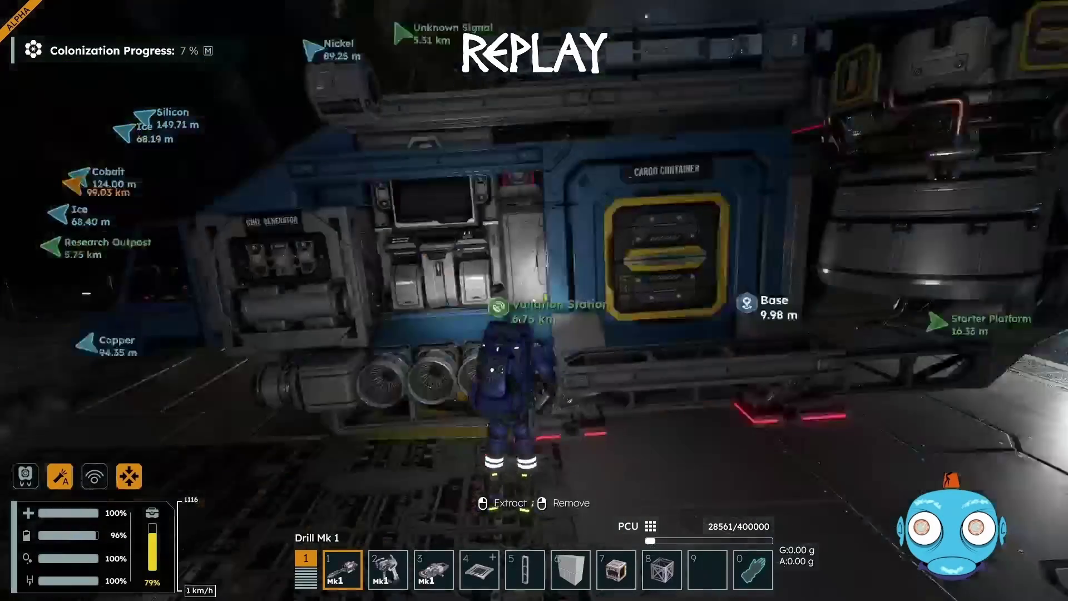
# Walk through the tunnel and along the grated walkway to the smelter, then open its production screen
pyautogui.press('w')
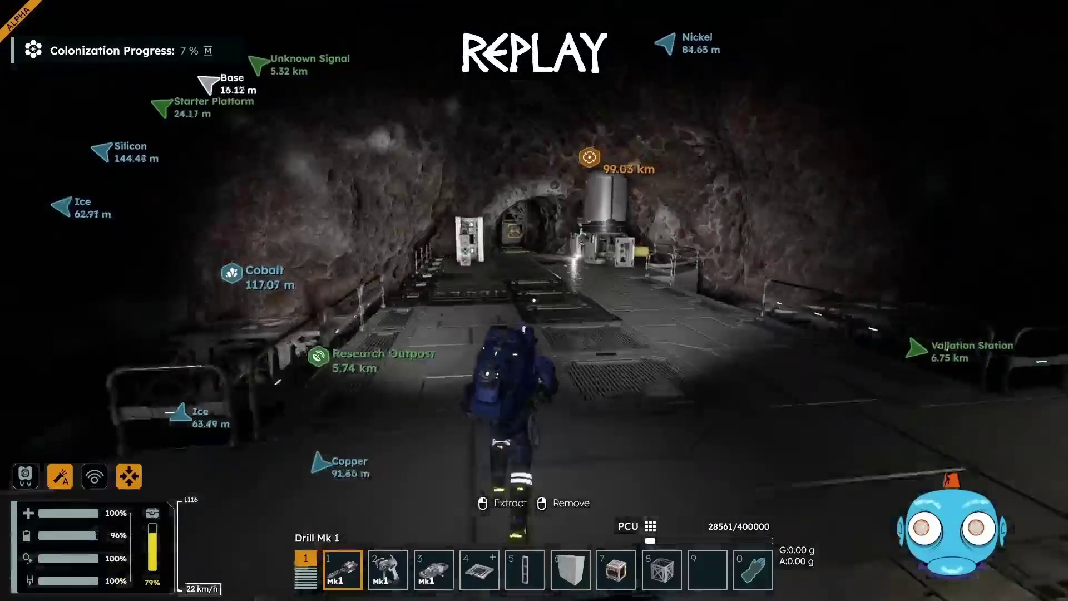
pyautogui.press('w')
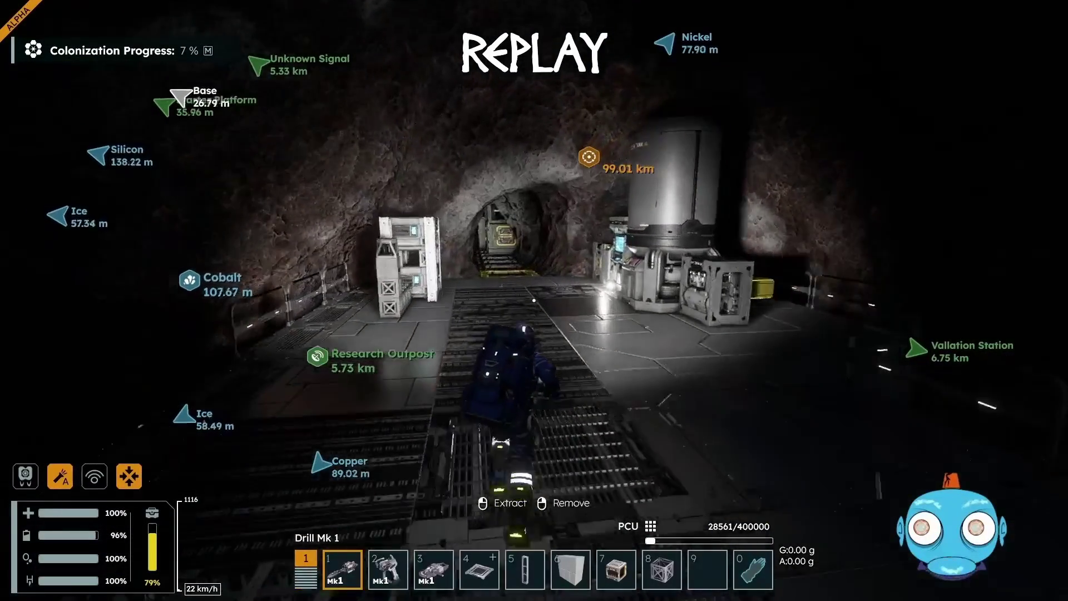
pyautogui.press('w')
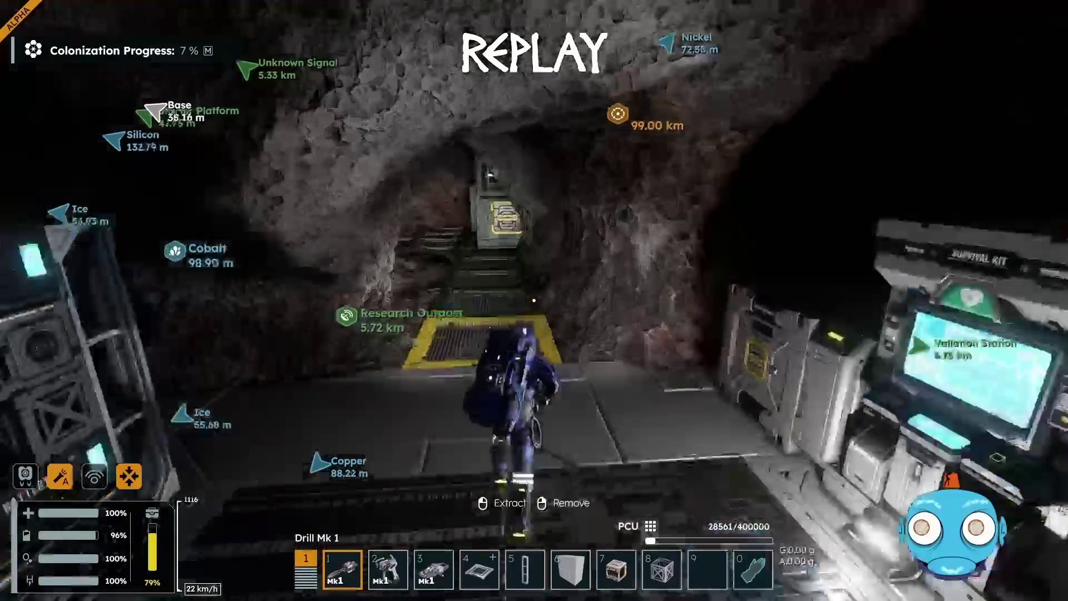
pyautogui.press('w')
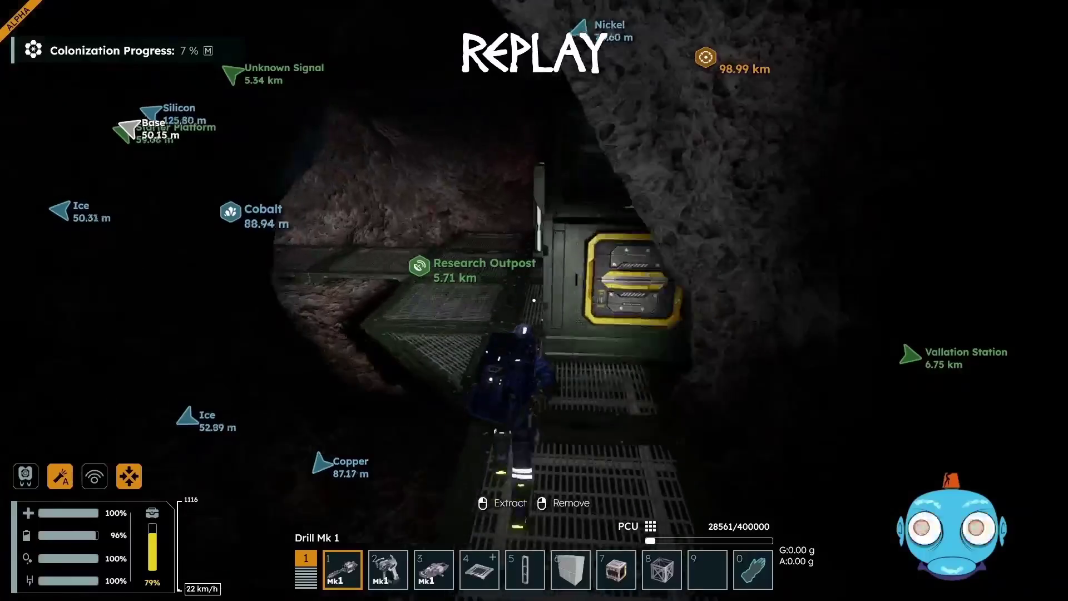
pyautogui.press('w')
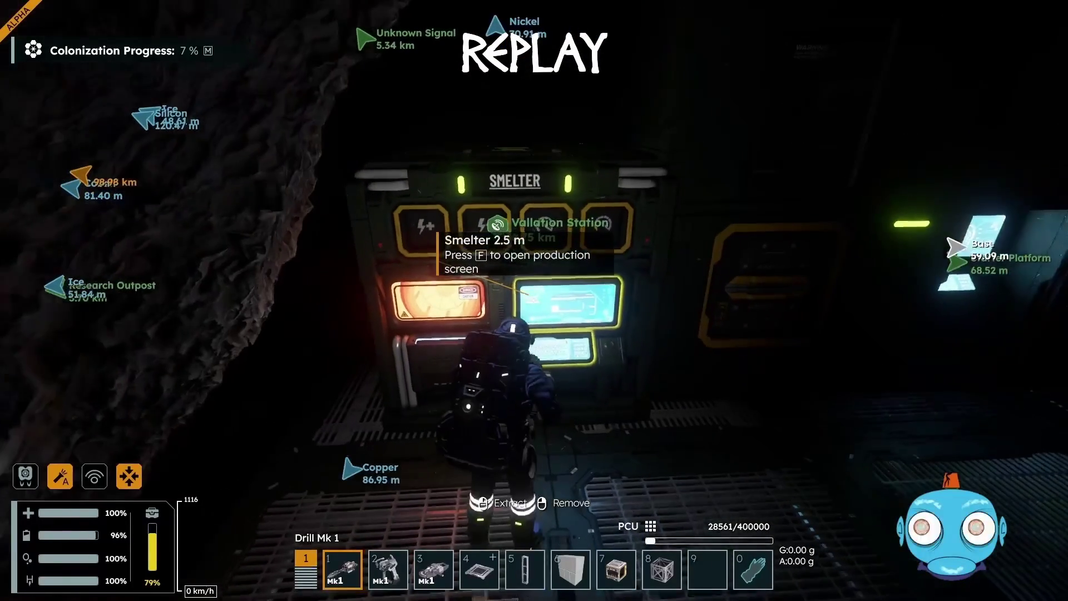
pyautogui.press('f')
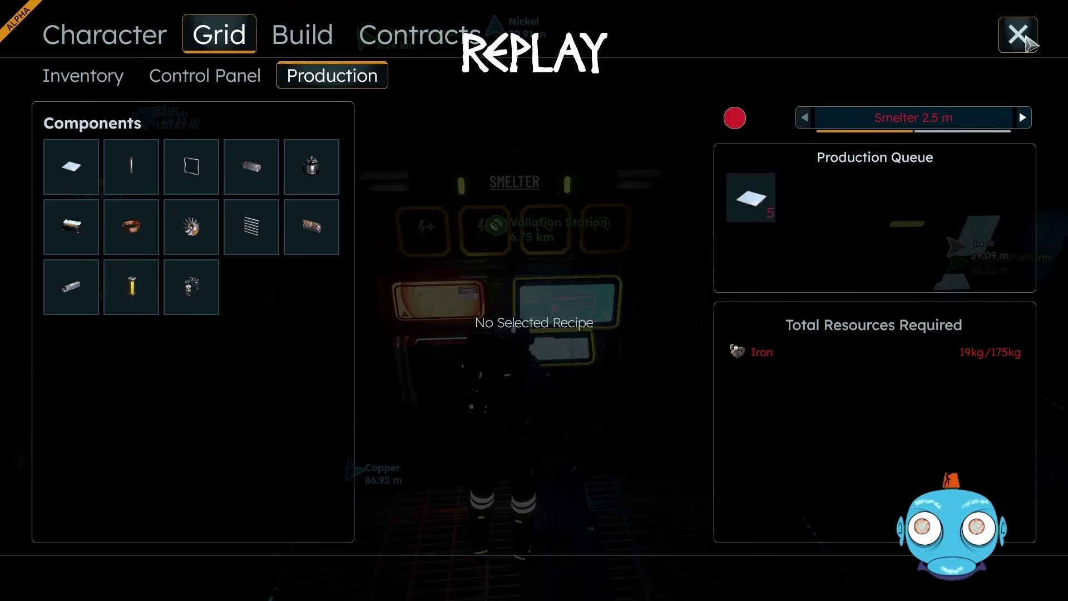
# Load the iron ore into the smelter input and collect the 5 Steel Plates into the character inventory
pyautogui.click(1026, 39)
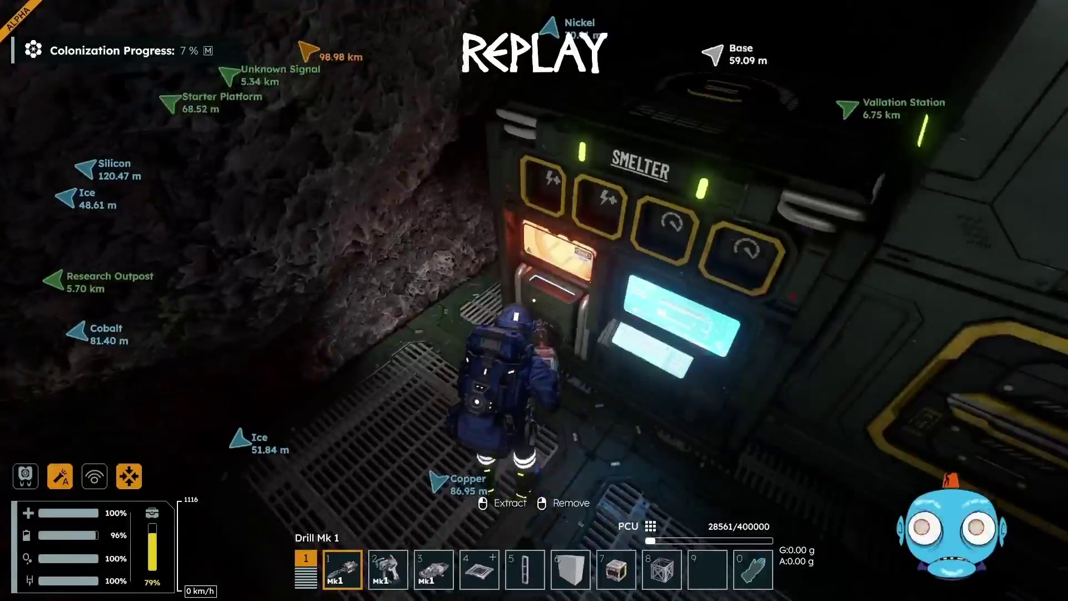
pyautogui.press('f')
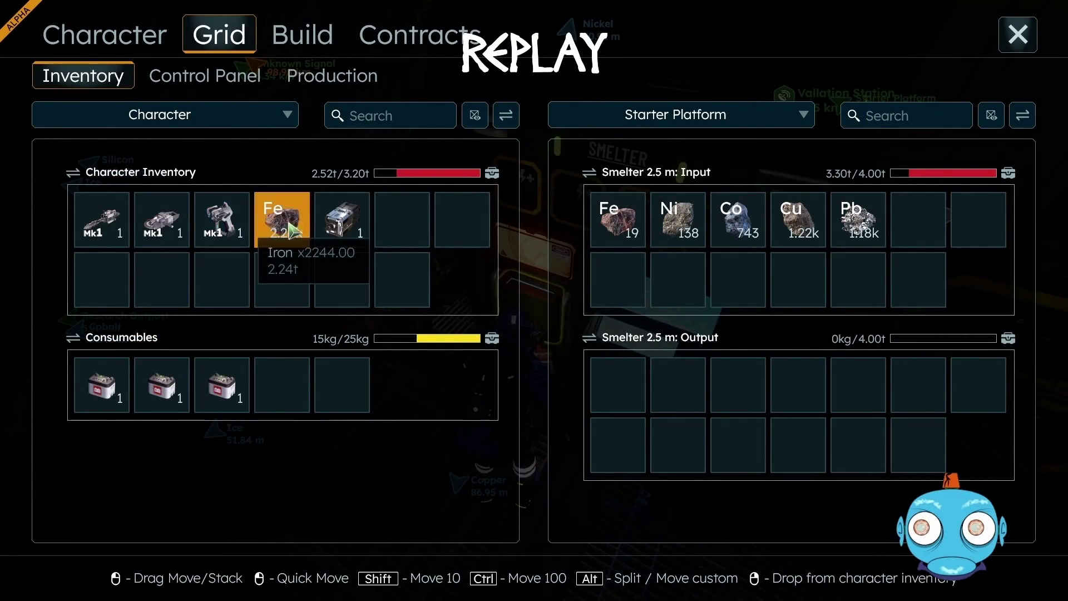
pyautogui.moveTo(290, 228)
pyautogui.mouseDown()
pyautogui.moveTo(612, 245)
pyautogui.moveTo(621, 235)
pyautogui.moveTo(609, 224)
pyautogui.mouseUp()
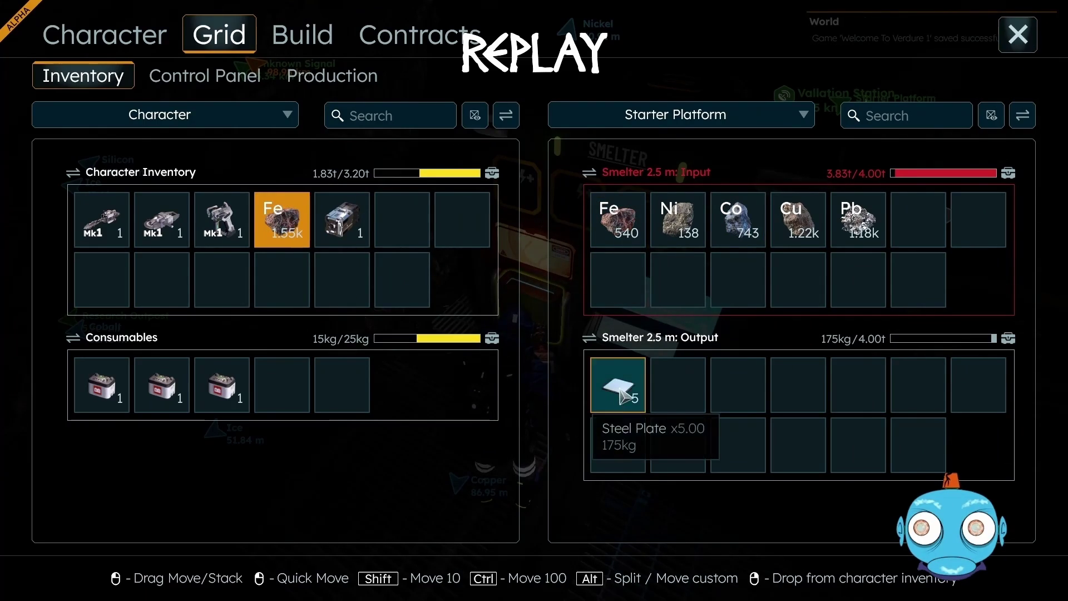
pyautogui.moveTo(624, 394); pyautogui.dragTo(542, 356)
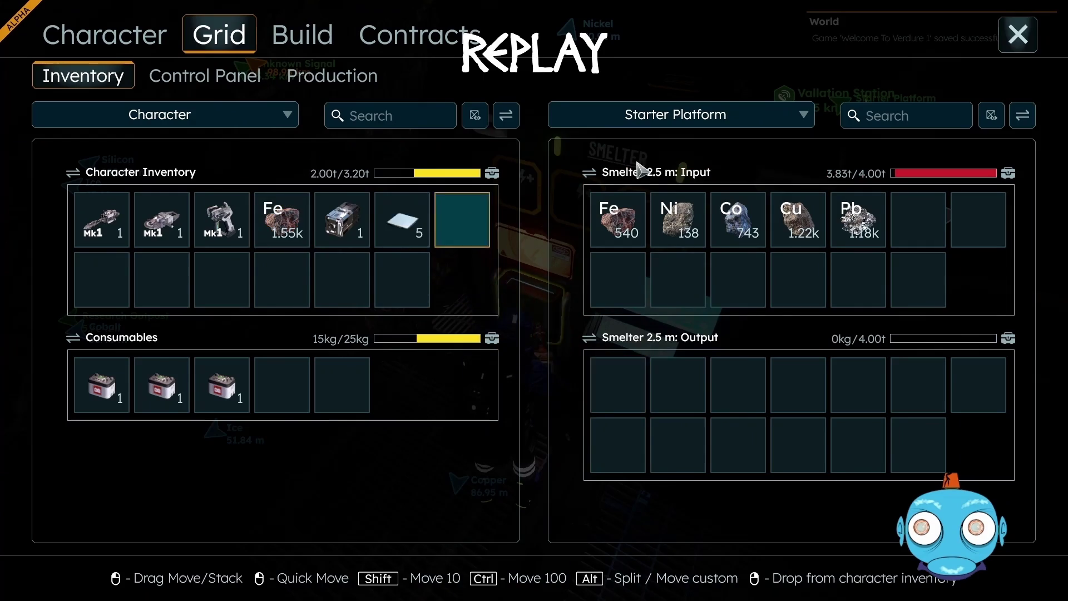
# Leave the smelter inventory and walk away from the smelter along the walkway
pyautogui.press('Escape')
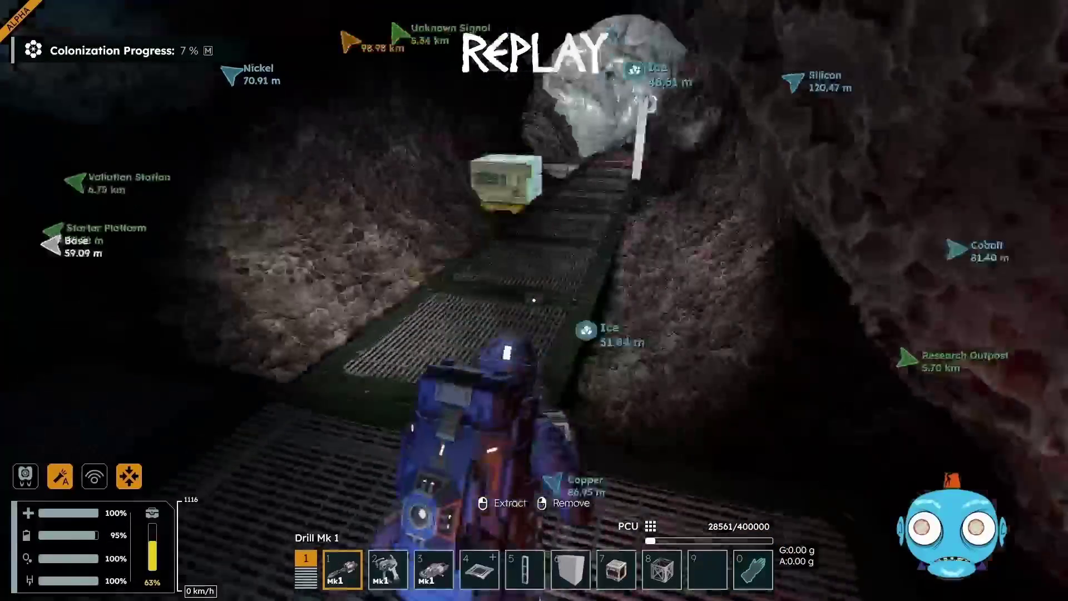
pyautogui.press('w')
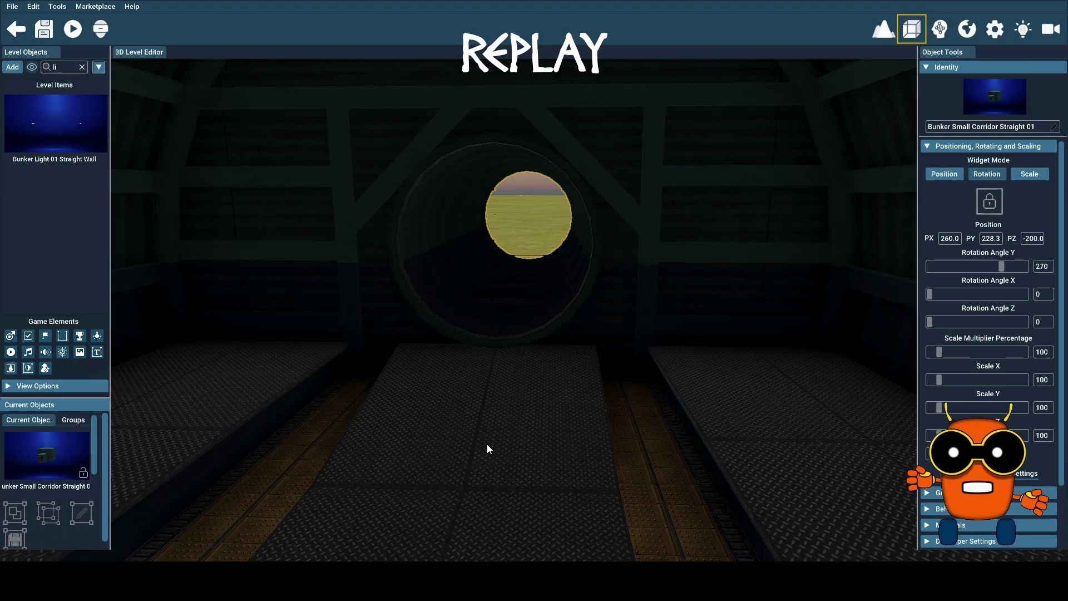
# Bring up the Object Library and look through the Arctic Collection objects
pyautogui.click(12, 67)
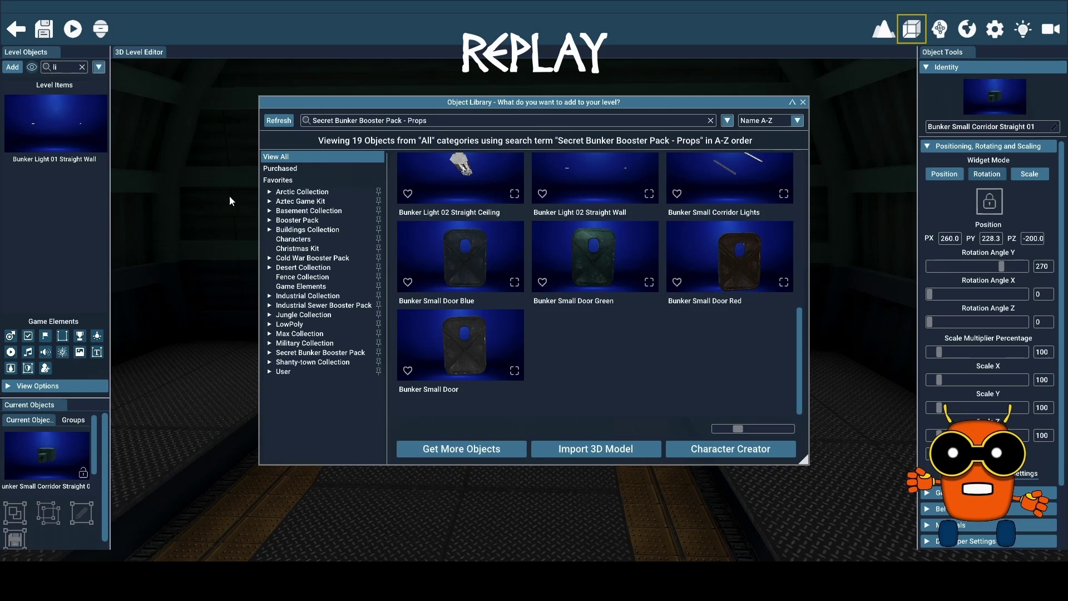
pyautogui.click(269, 192)
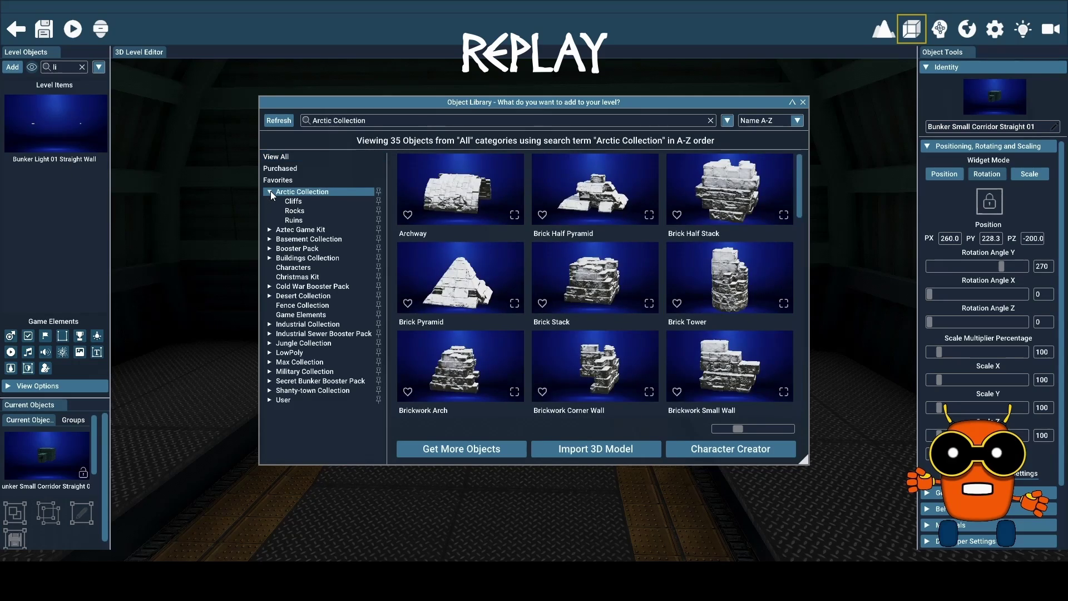
pyautogui.scroll(-10, 689, 254)
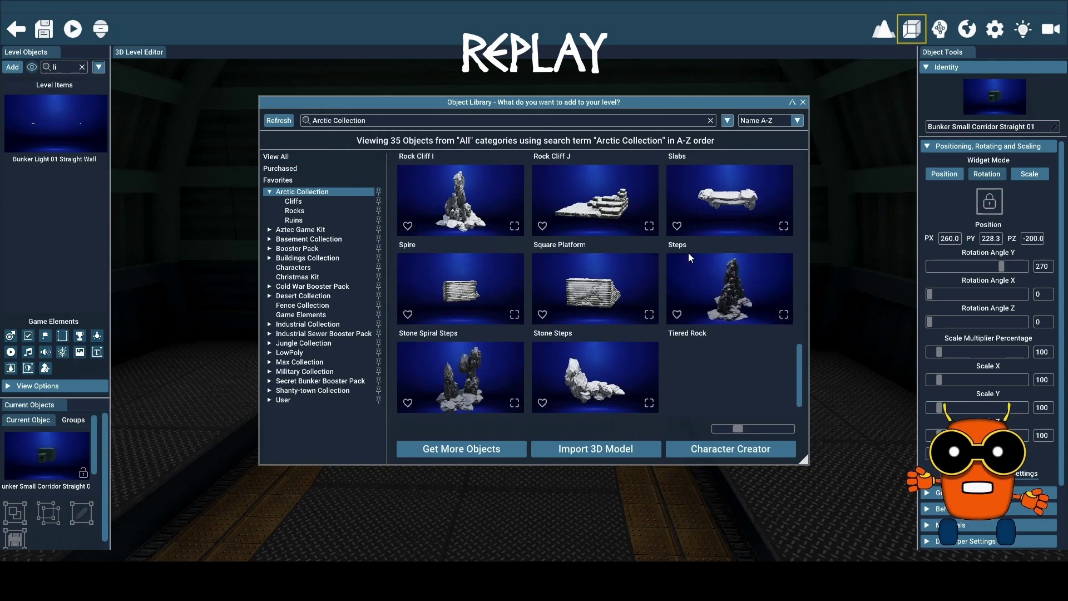
pyautogui.scroll(-2, 688, 257)
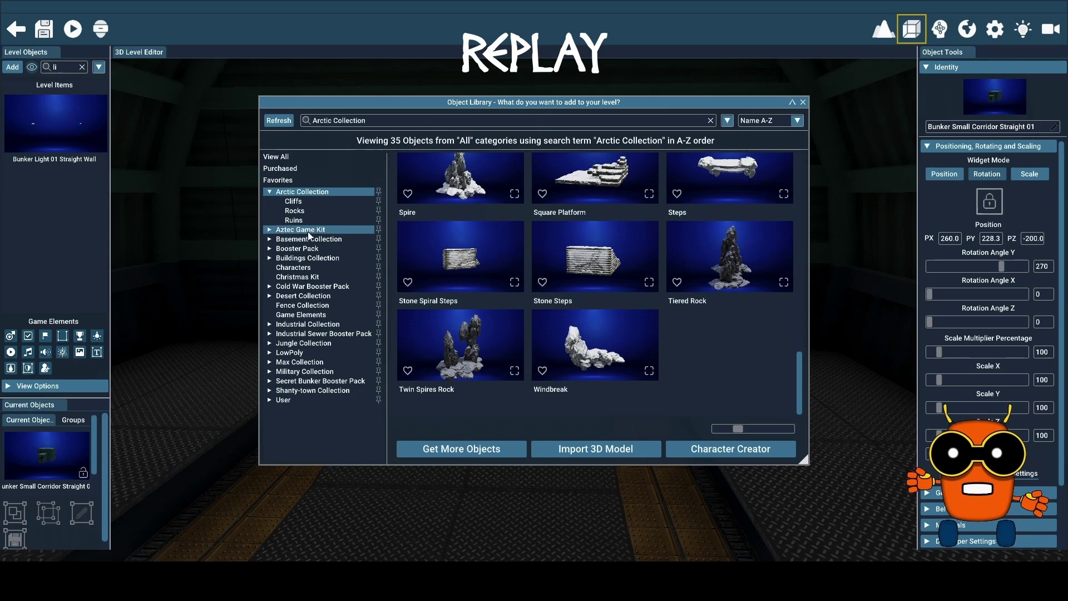
# Look through the Aztec Game Kit objects, then fold away its subcategories
pyautogui.click(271, 231)
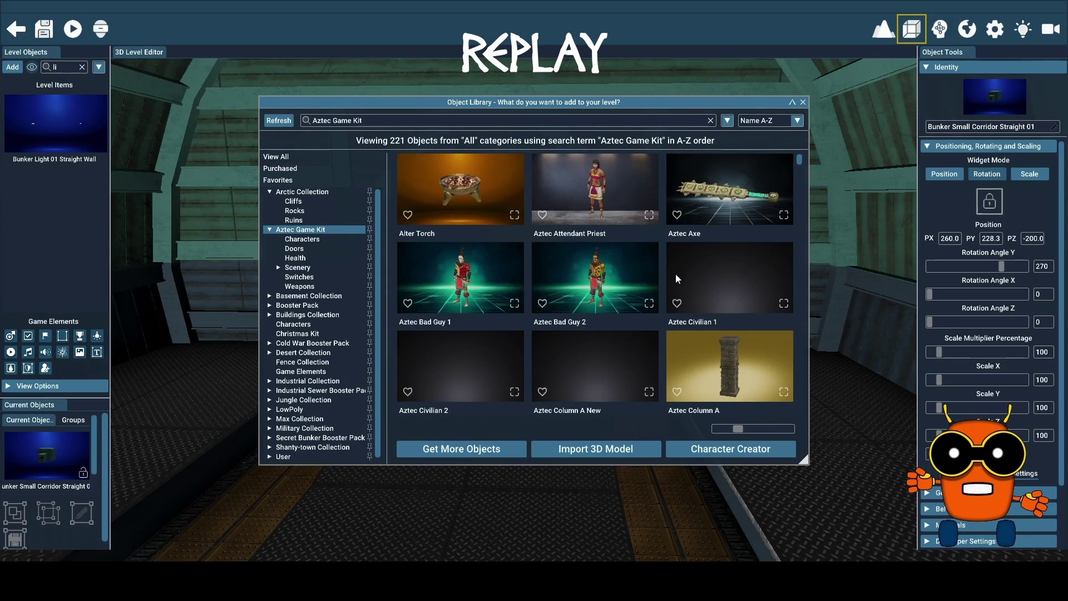
pyautogui.scroll(-4, 665, 278)
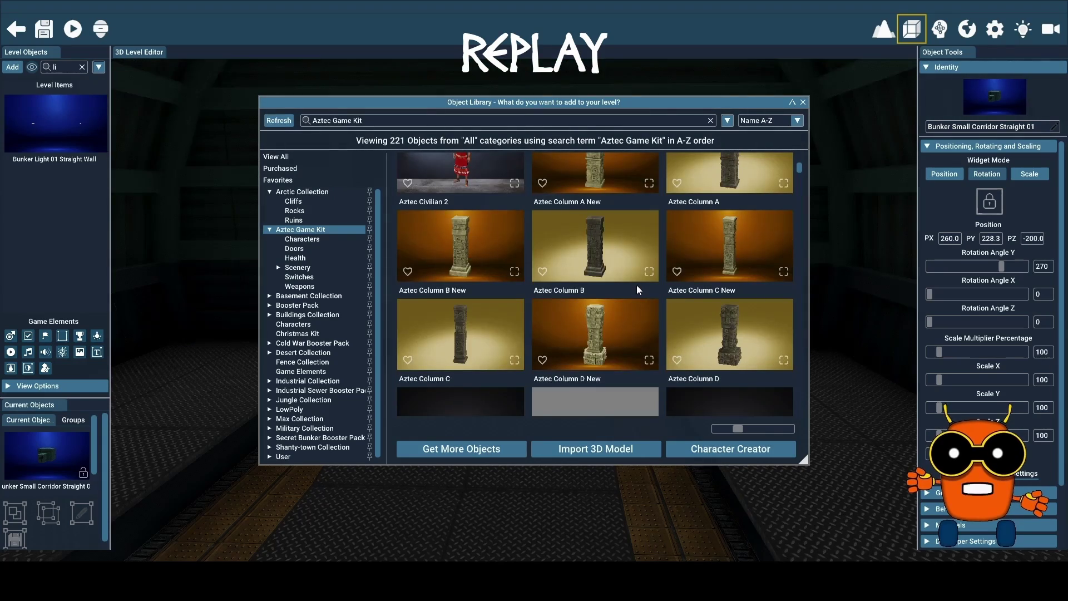
pyautogui.scroll(-5, 634, 287)
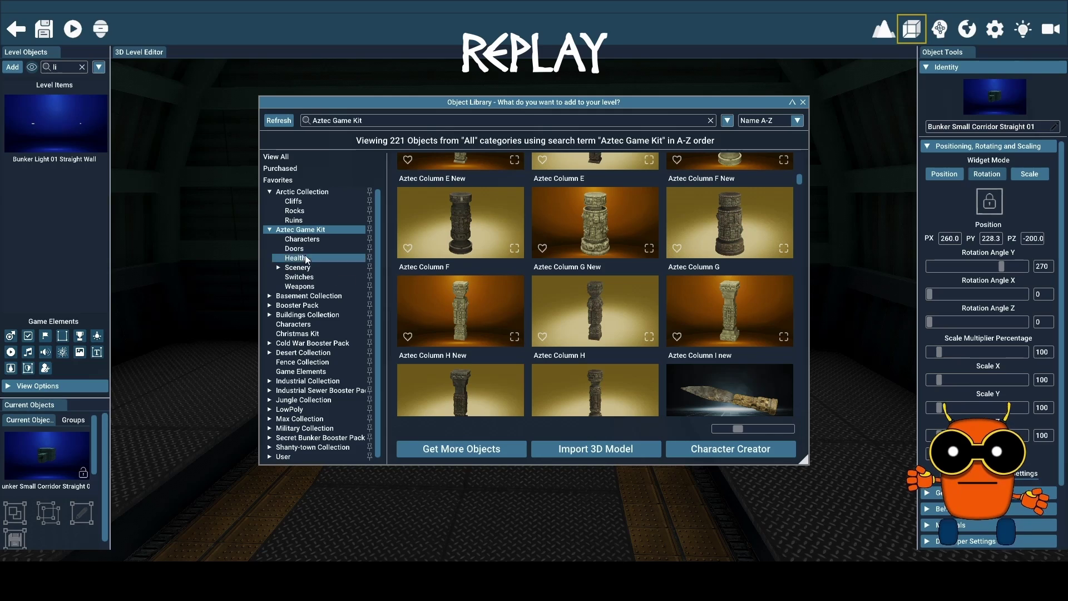
pyautogui.click(270, 228)
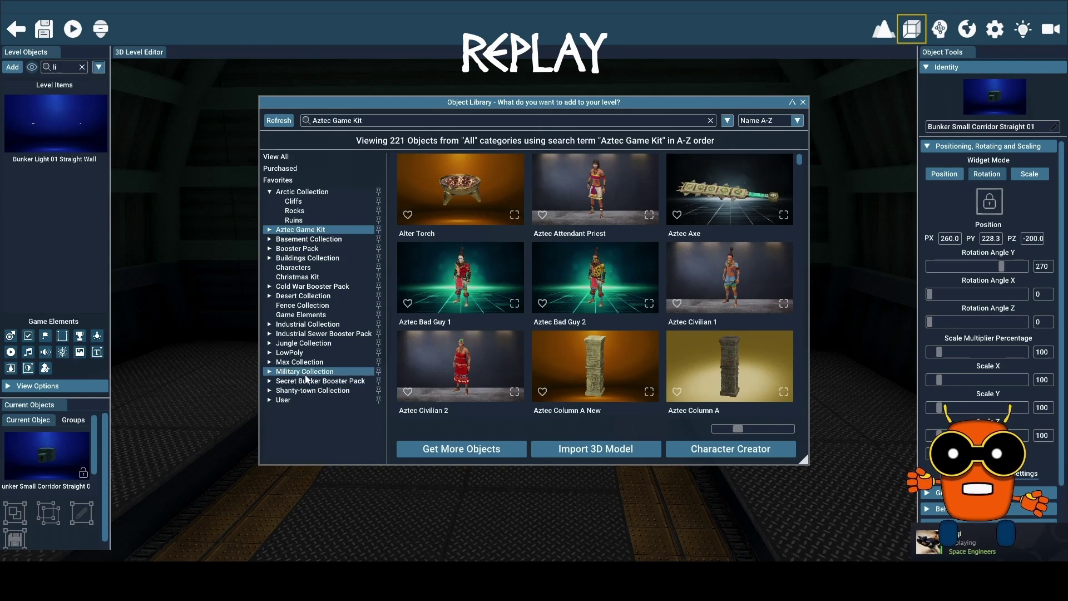
# Expand the Military Collection and view its Hesco blocks, Hangar, Fences and Crates categories
pyautogui.click(269, 372)
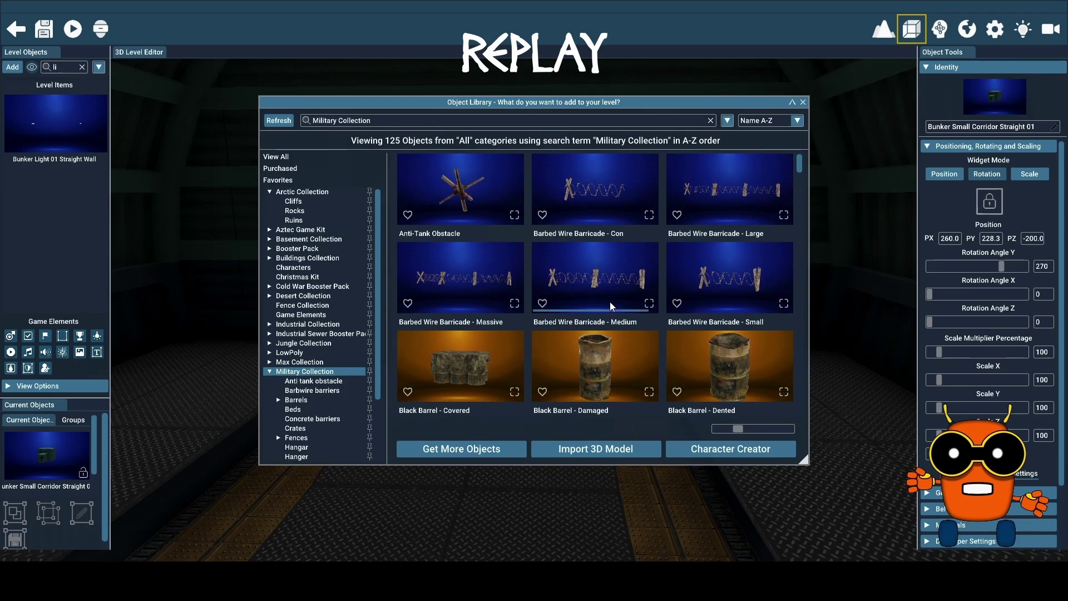
pyautogui.scroll(-3, 333, 365)
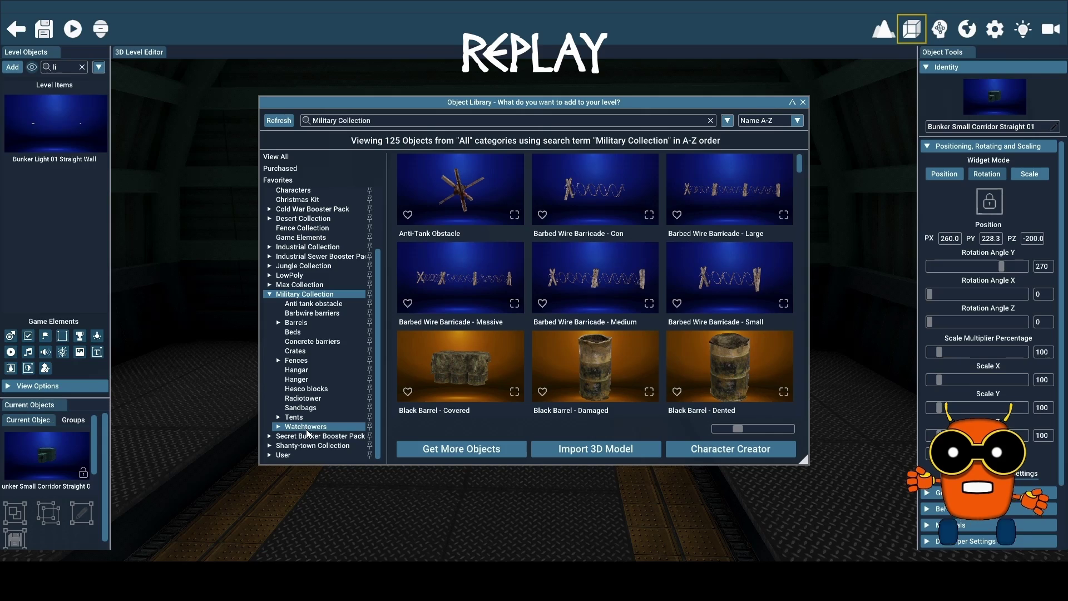
pyautogui.click(320, 388)
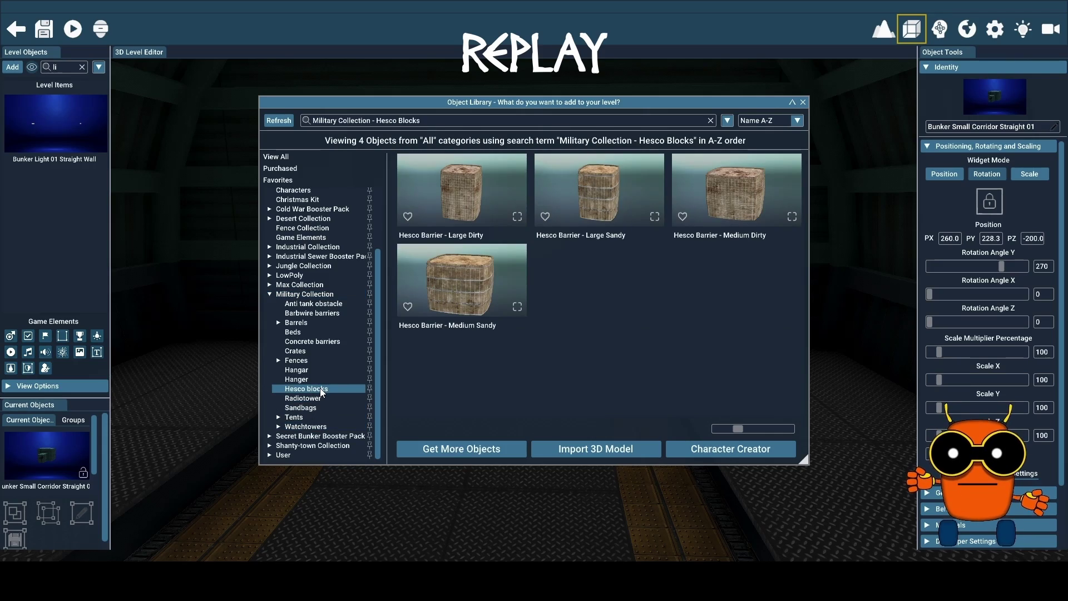
pyautogui.click(305, 381)
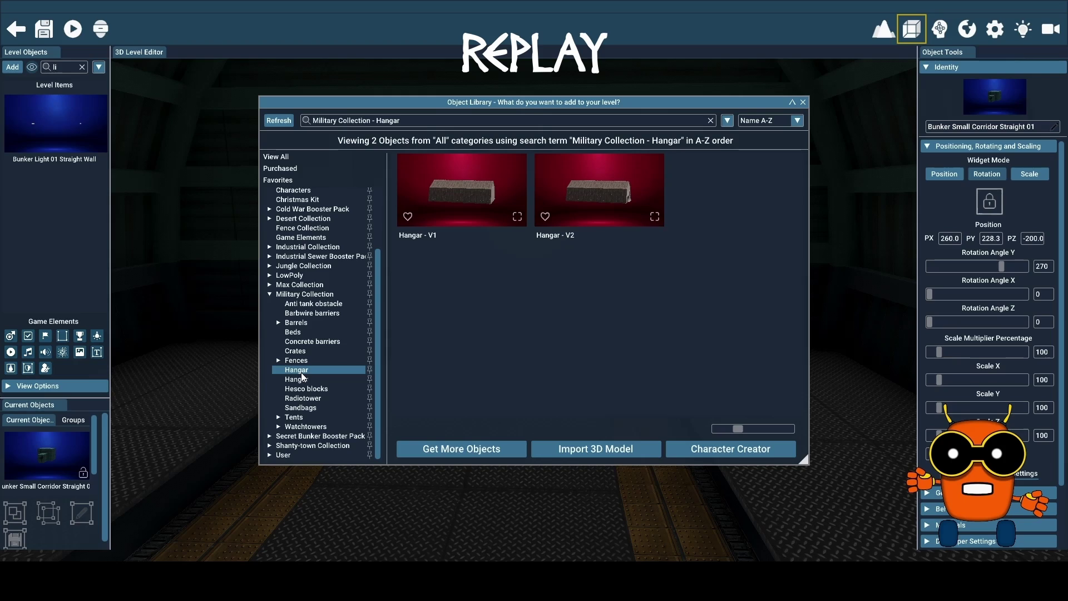
pyautogui.click(300, 361)
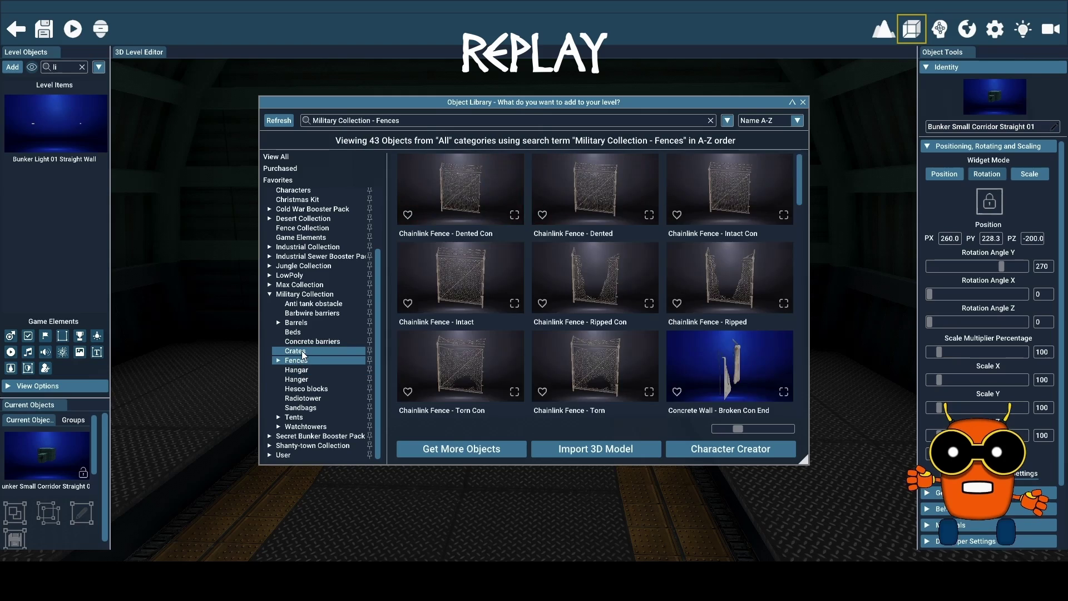
pyautogui.click(303, 352)
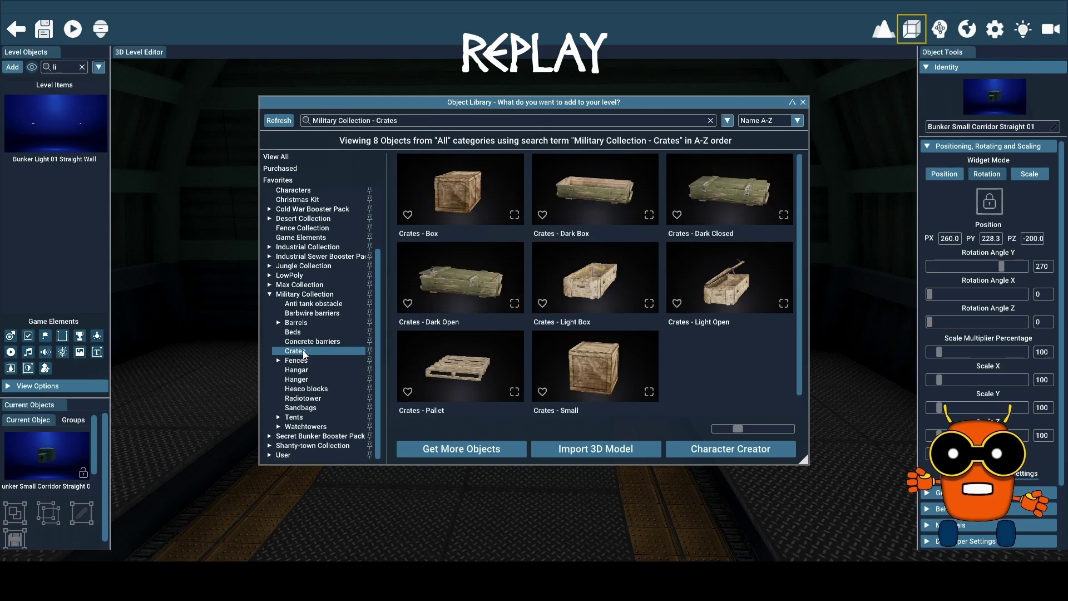
# View the Concrete barriers, Beds and Barrels categories, then return to all 125 military objects
pyautogui.click(303, 343)
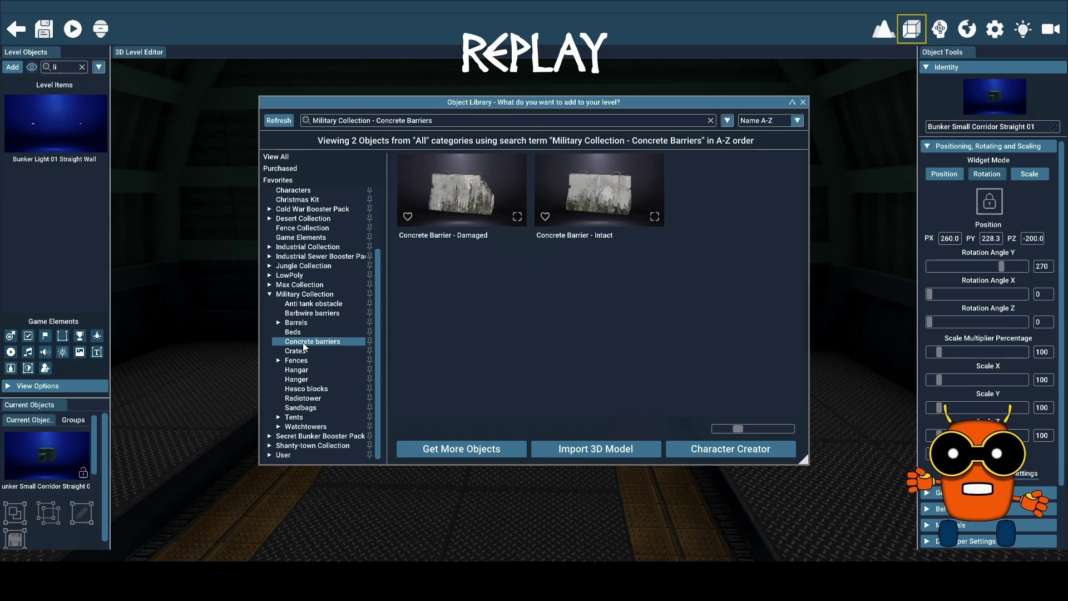
pyautogui.click(301, 332)
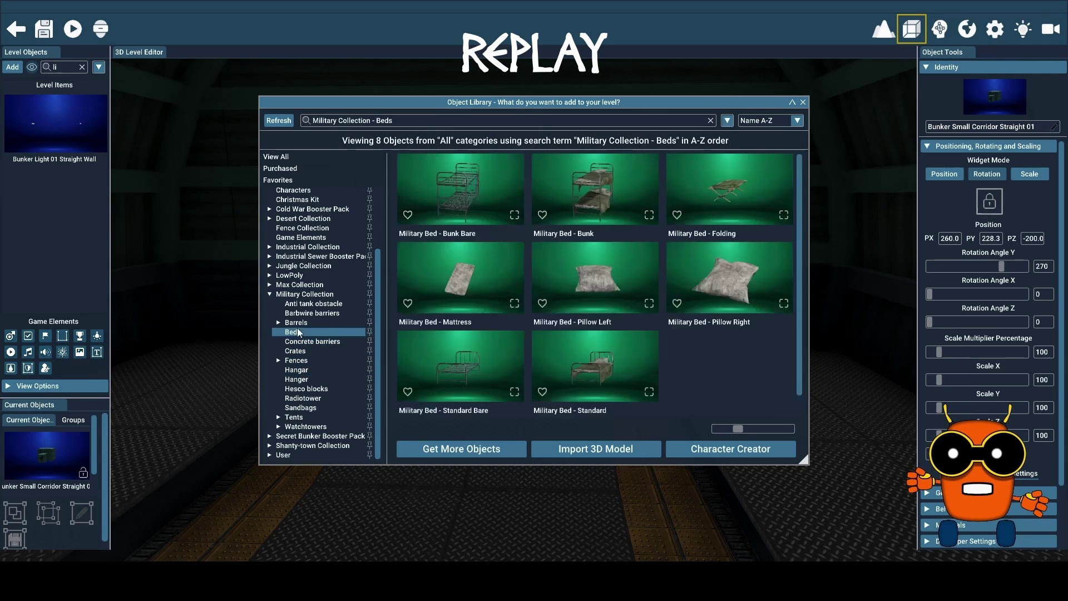
pyautogui.click(301, 324)
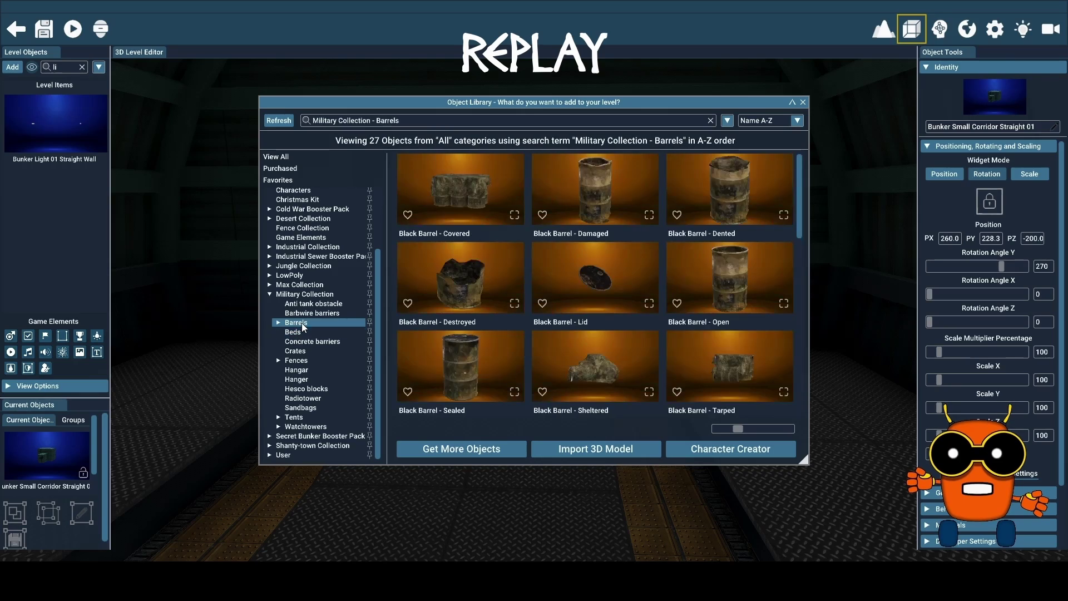
pyautogui.scroll(-5, 613, 278)
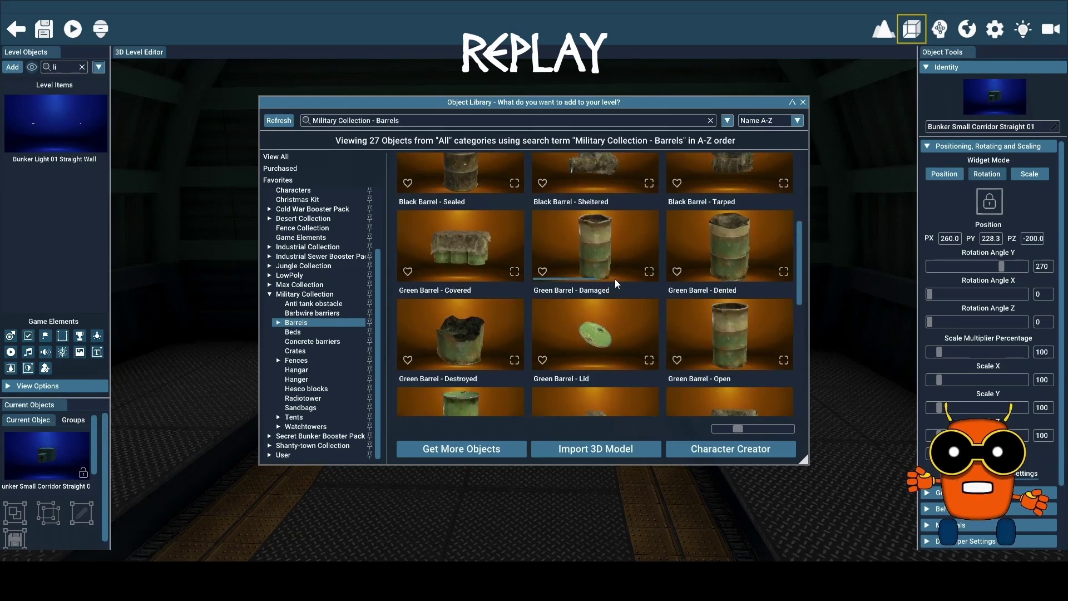
pyautogui.scroll(-3, 615, 278)
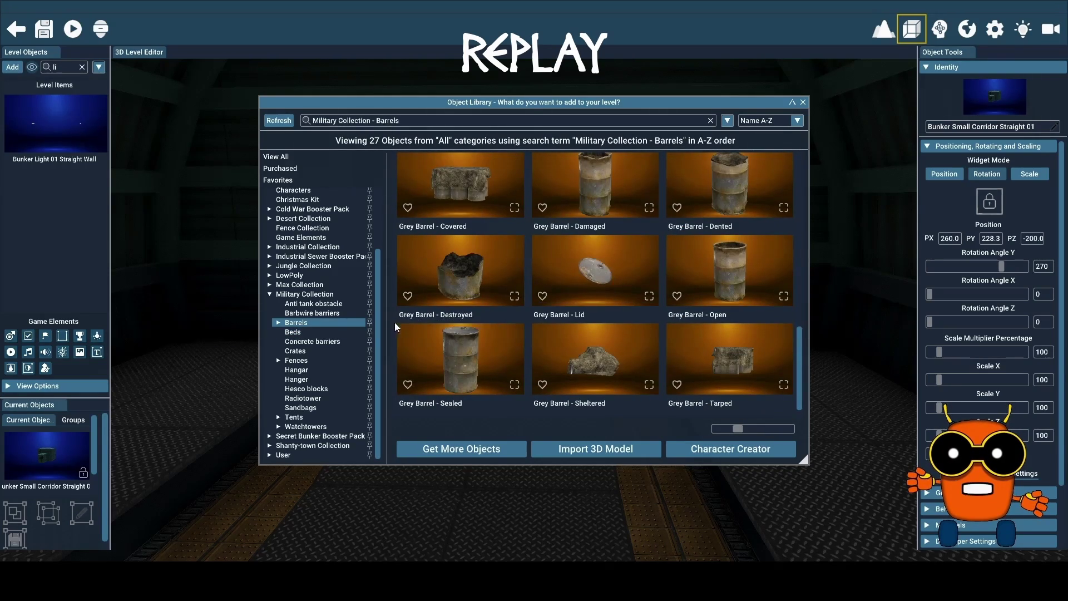
pyautogui.click(271, 295)
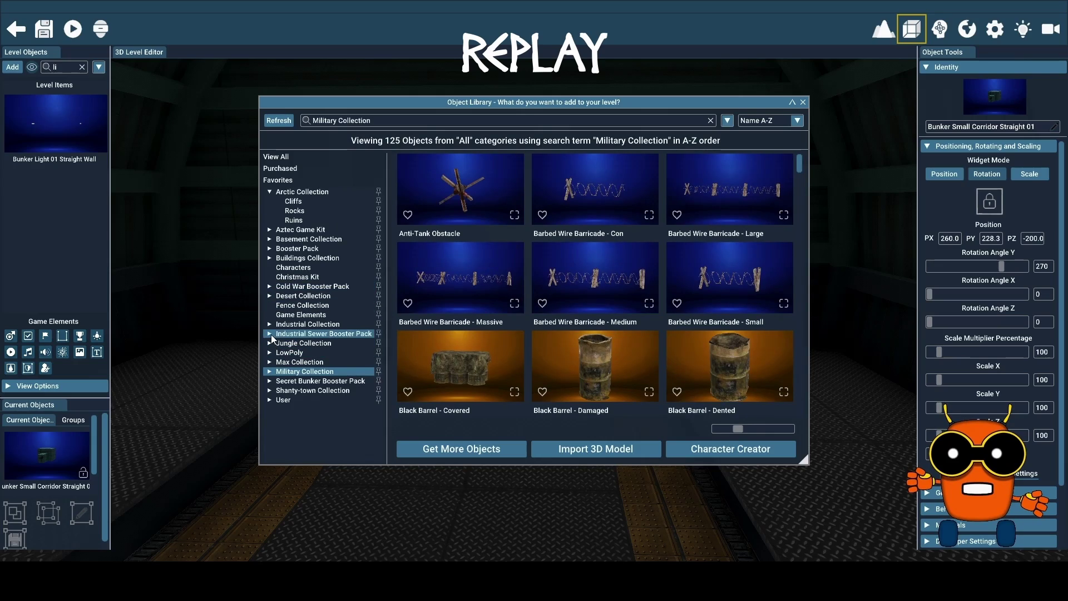
# Expand the Industrial Sewer Booster Pack and filter the library to its Canal furniture objects
pyautogui.click(270, 333)
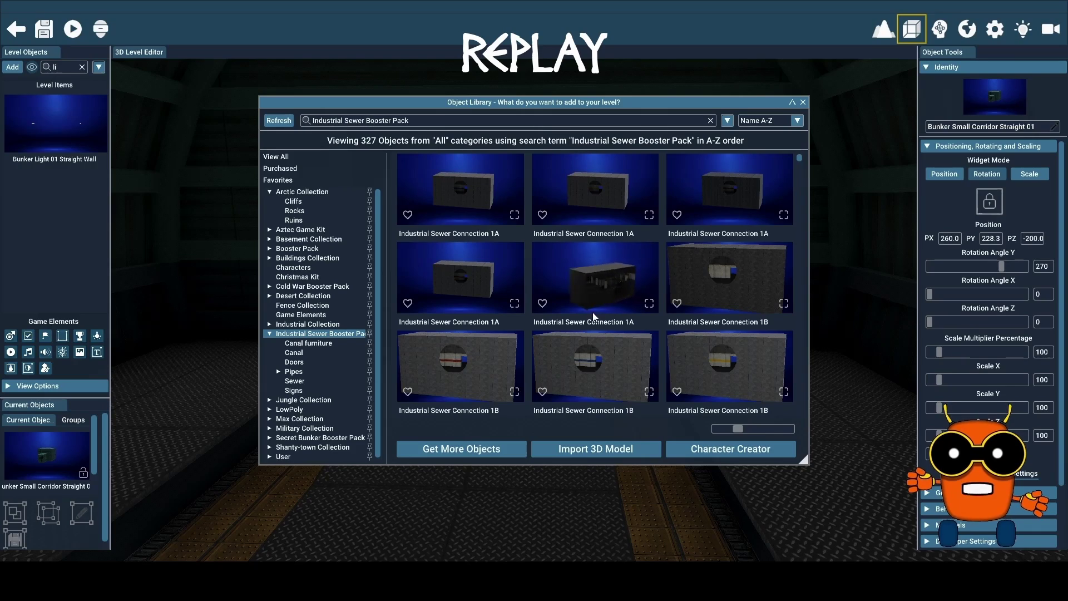
pyautogui.scroll(-3, 600, 293)
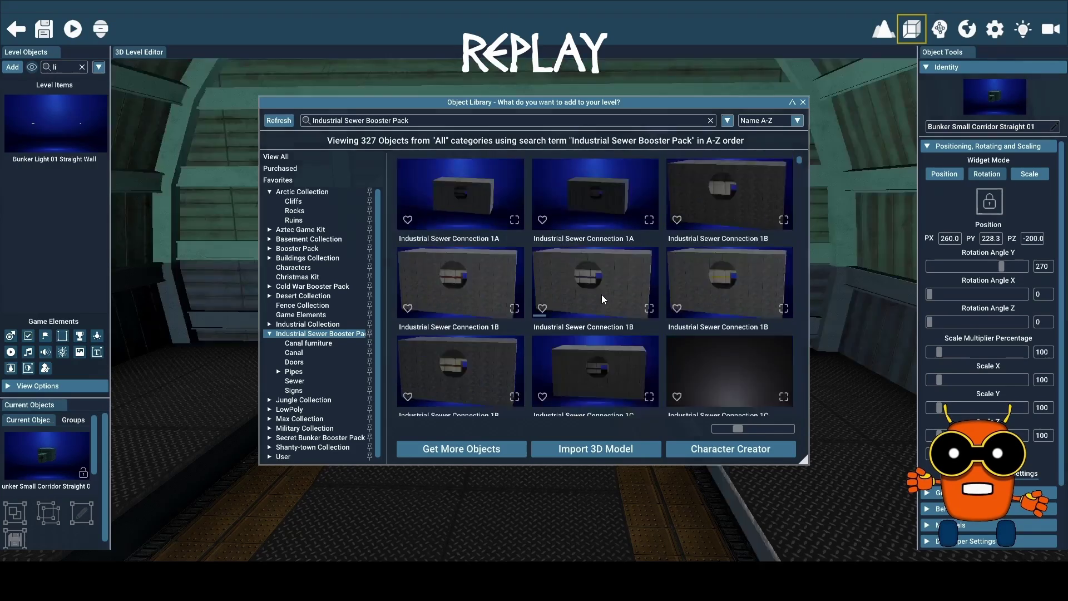
pyautogui.scroll(-2, 603, 299)
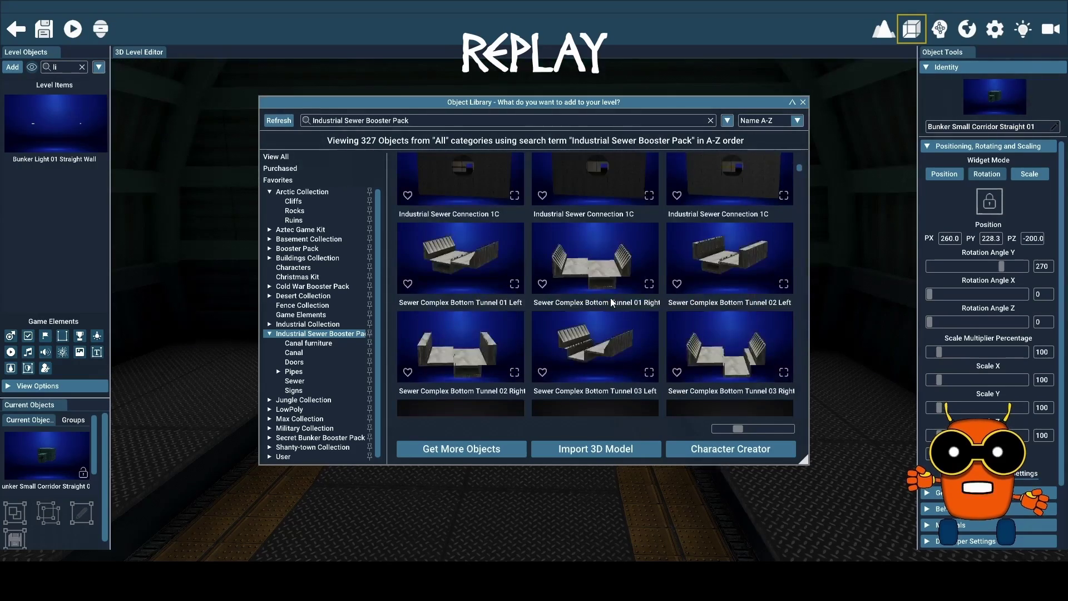
pyautogui.scroll(-1, 610, 300)
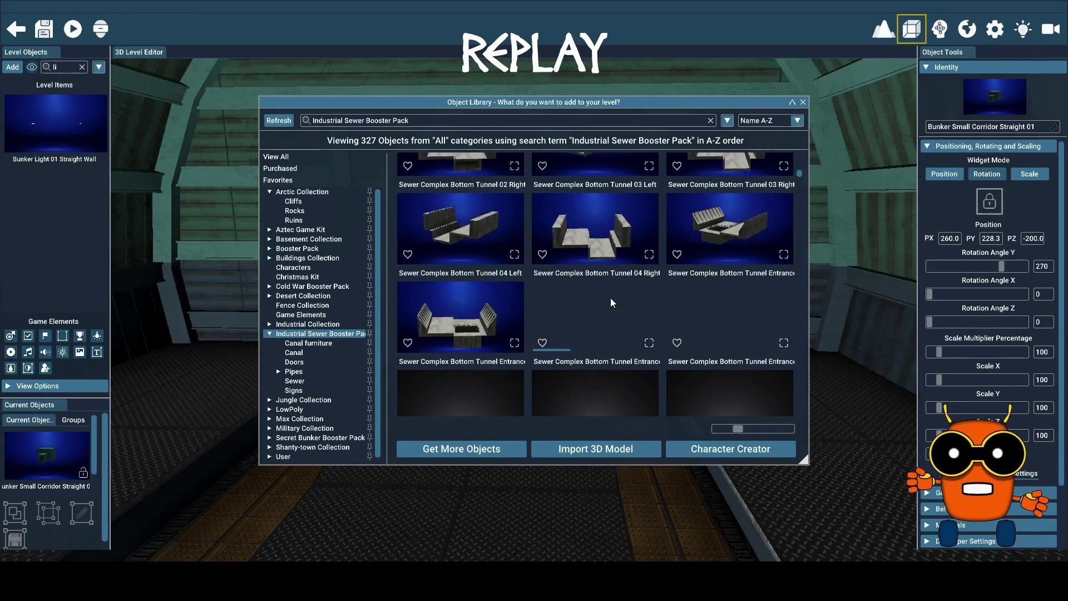
pyautogui.scroll(-3, 612, 301)
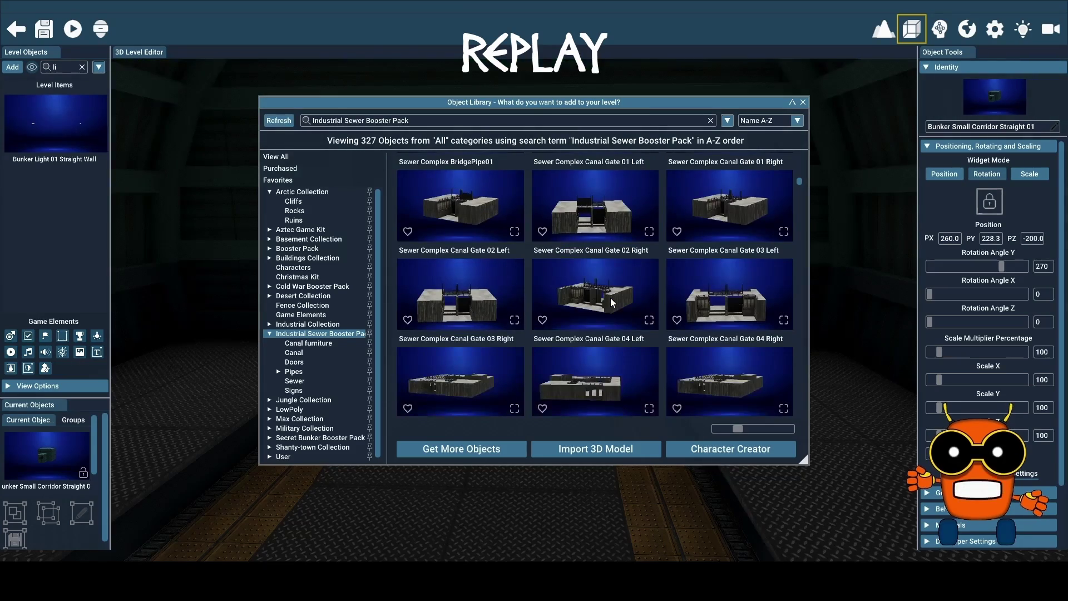
pyautogui.click(322, 343)
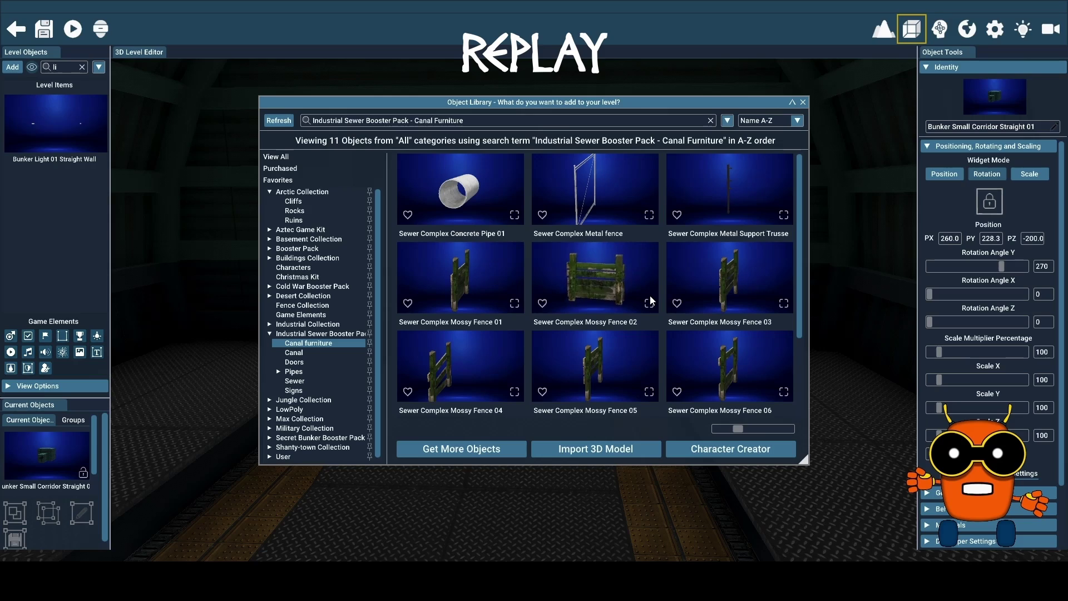
# Check the Signs, Sewer and Pipes categories, then return to all 327 sewer objects
pyautogui.scroll(-1, 649, 296)
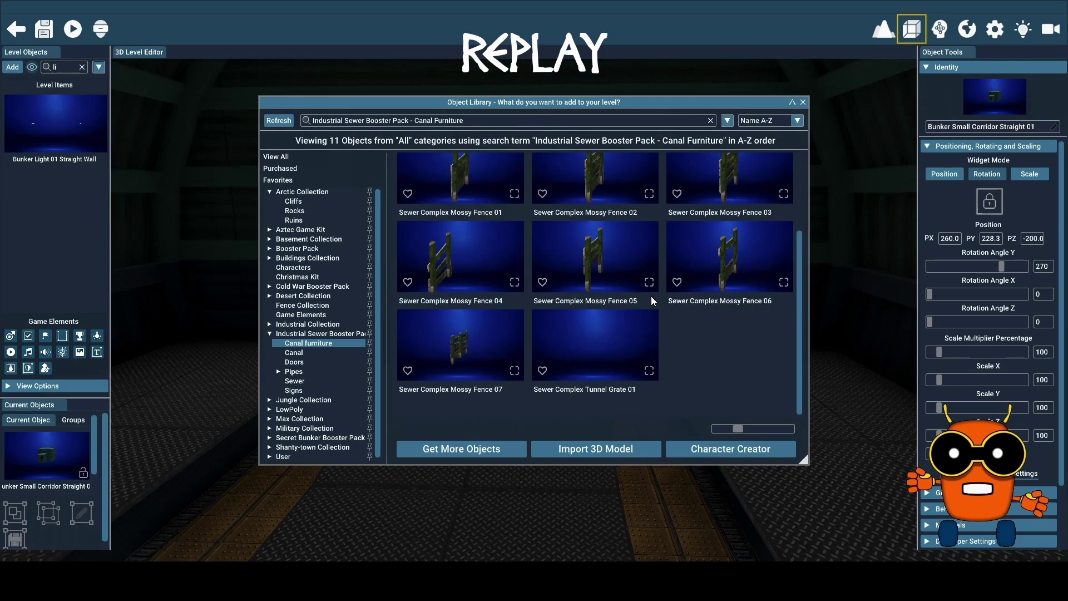
pyautogui.scroll(1, 651, 296)
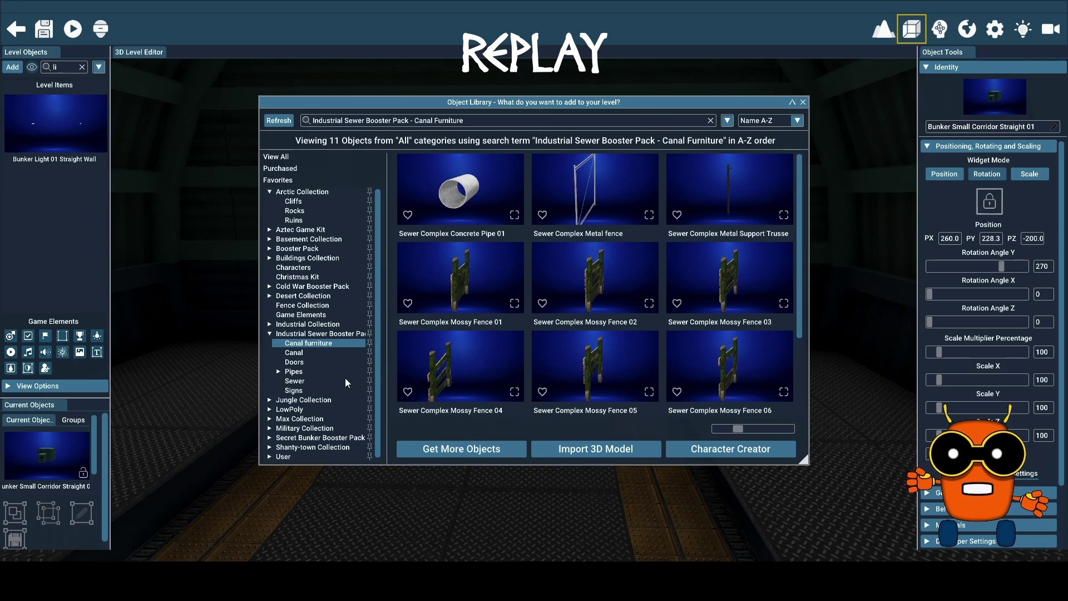
pyautogui.click(305, 392)
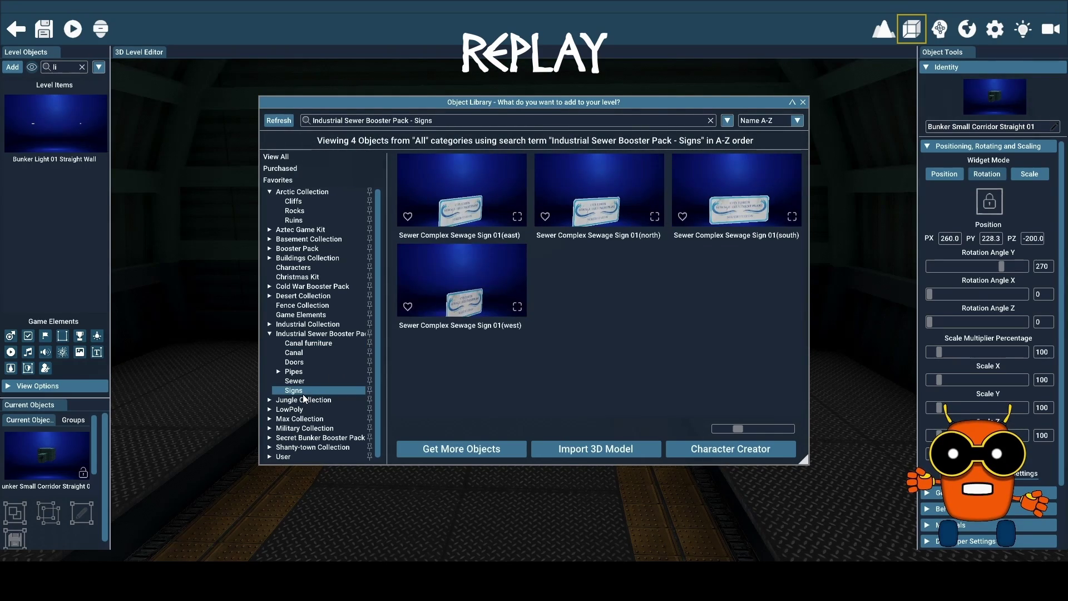
pyautogui.click(300, 382)
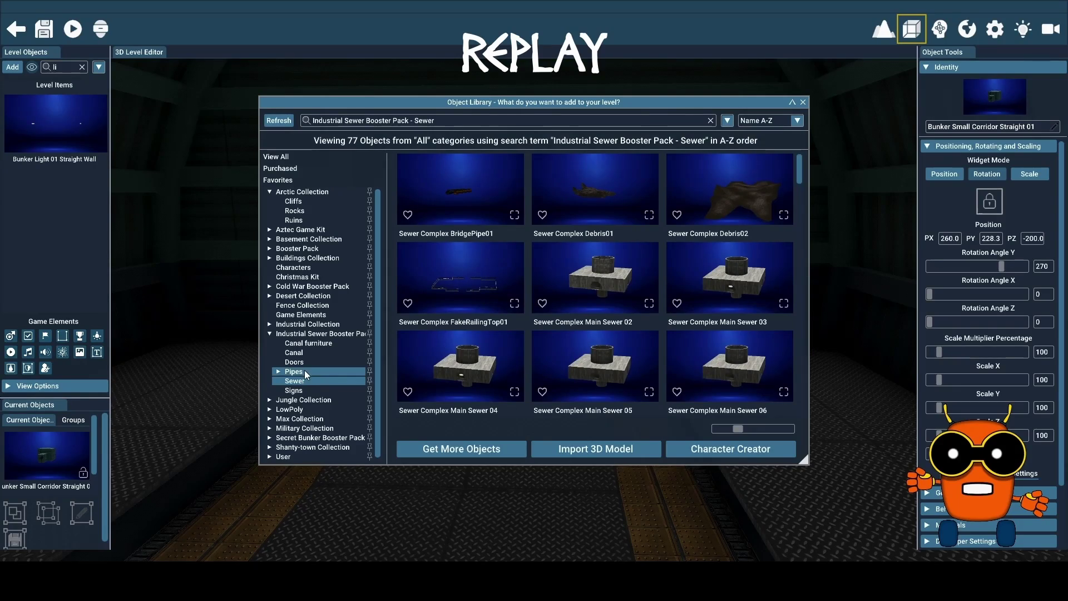
pyautogui.click(302, 374)
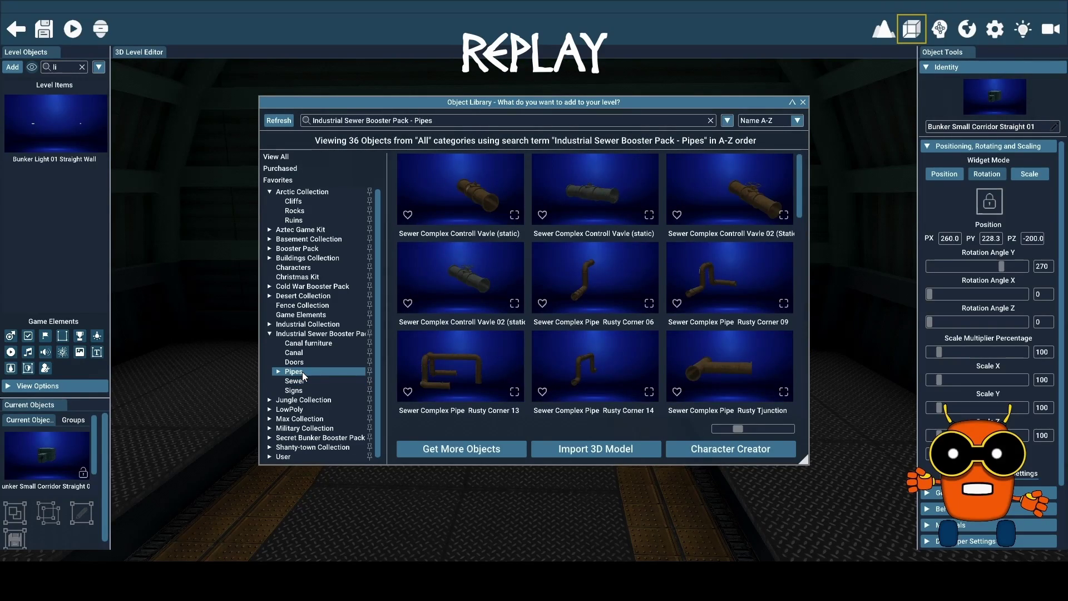
pyautogui.click(269, 333)
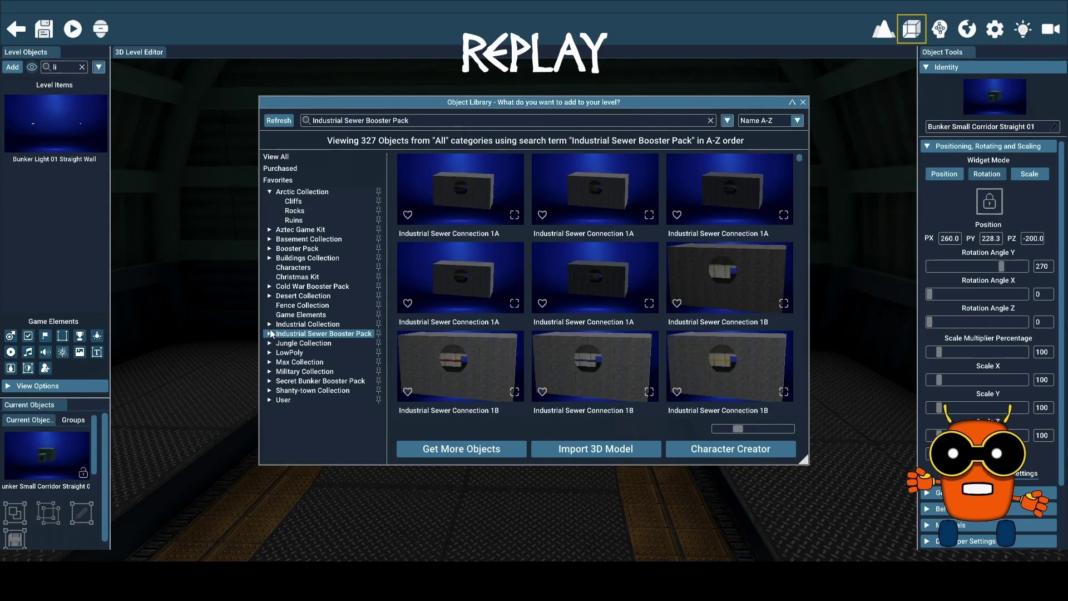
# Show the Industrial Collection's 123 objects and scroll down to the crates and storage tanks
pyautogui.click(269, 324)
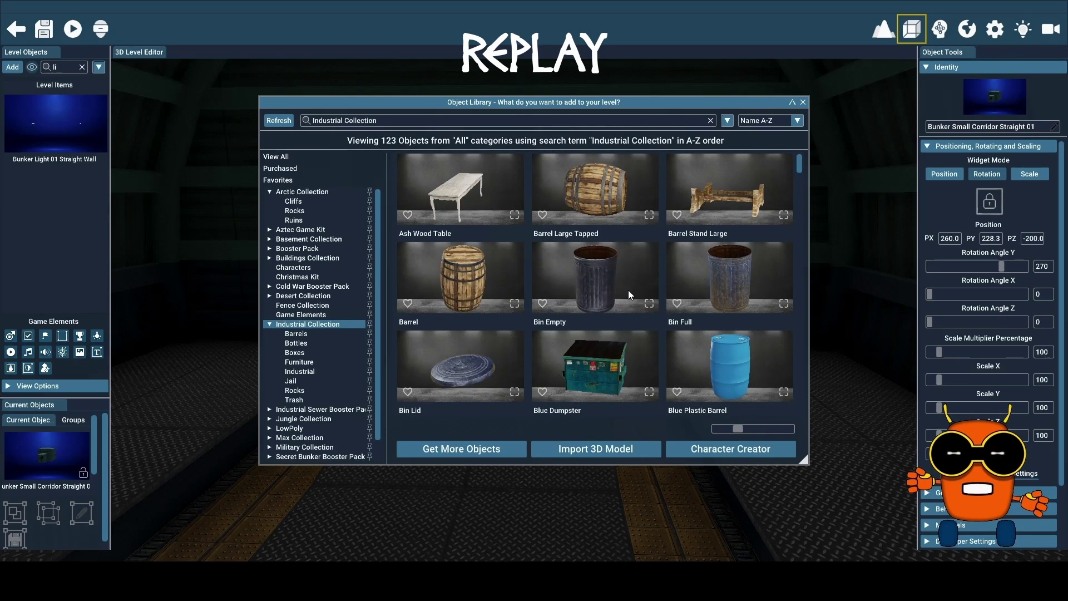
pyautogui.scroll(-1, 629, 289)
pyautogui.scroll(-4, 629, 289)
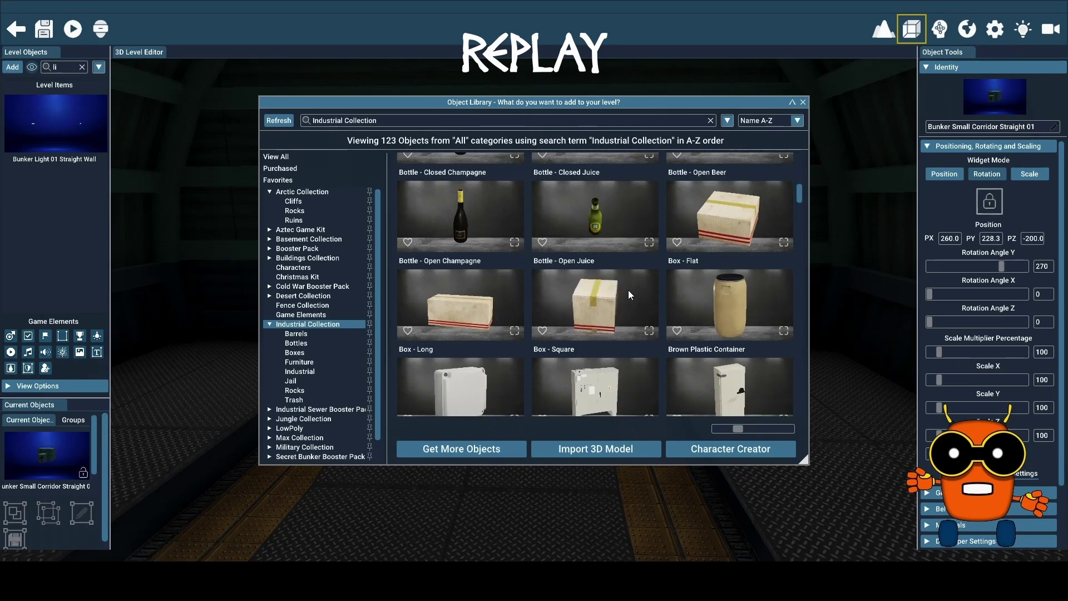
pyautogui.scroll(-2, 628, 289)
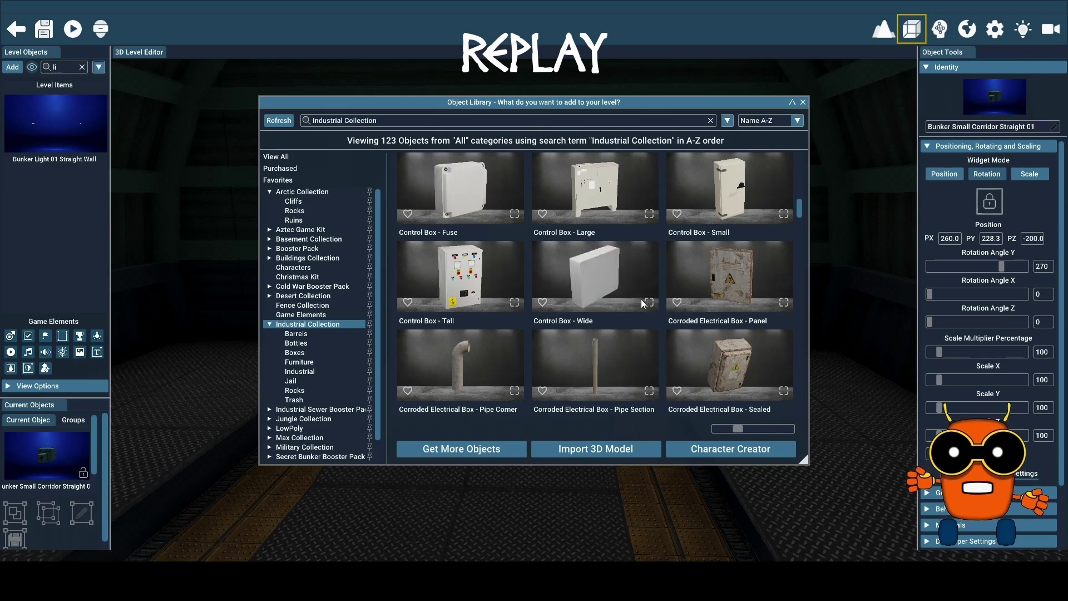
pyautogui.scroll(-2, 641, 298)
pyautogui.scroll(-4, 647, 324)
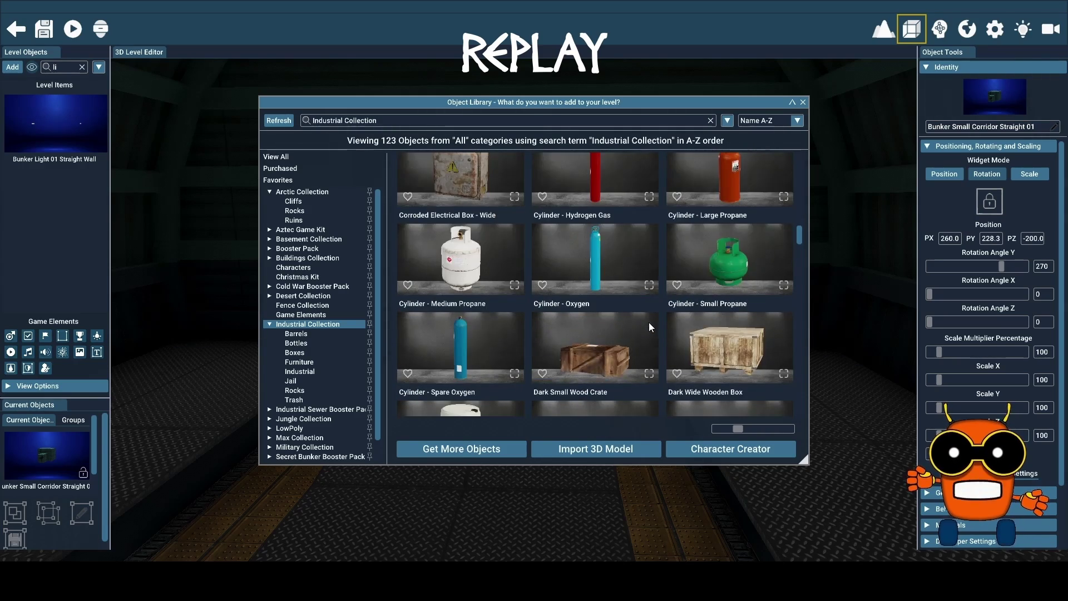
pyautogui.scroll(-1, 648, 325)
pyautogui.scroll(-1, 649, 324)
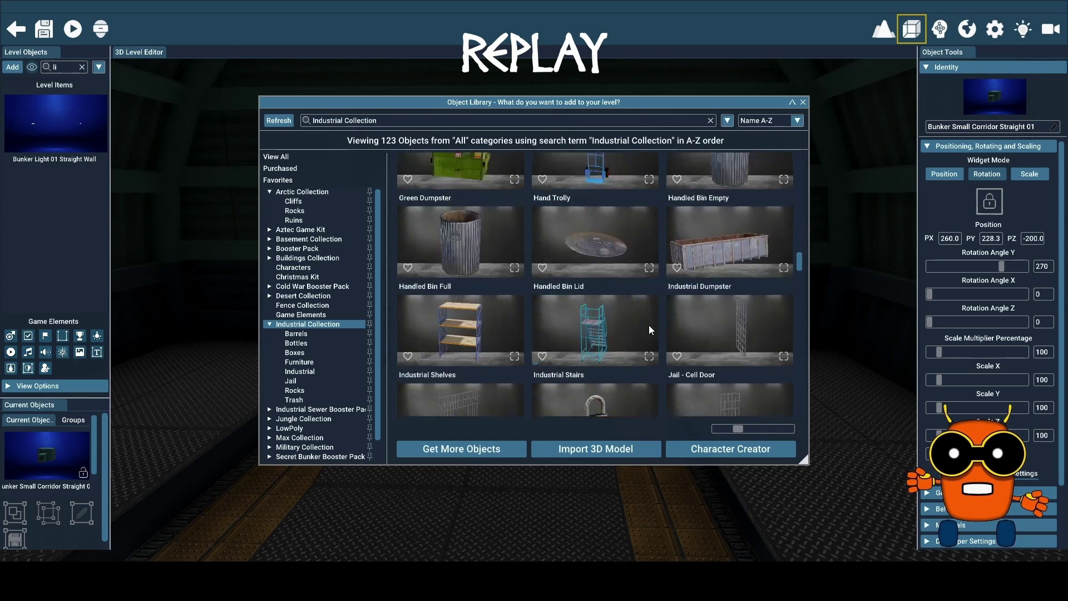
pyautogui.scroll(-1, 648, 325)
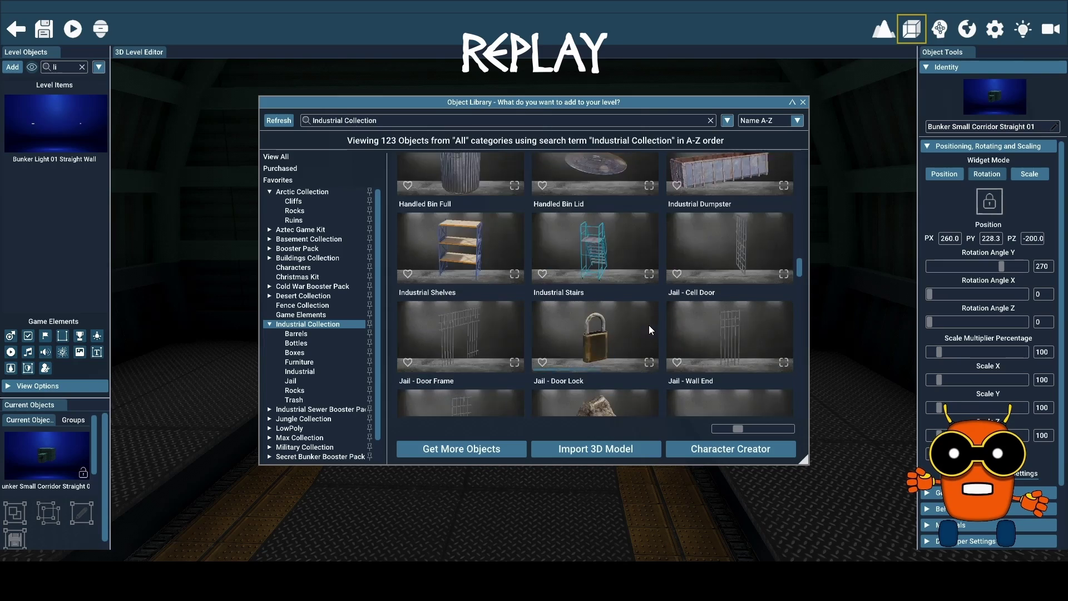
pyautogui.scroll(-1, 649, 325)
pyautogui.scroll(-1, 649, 325)
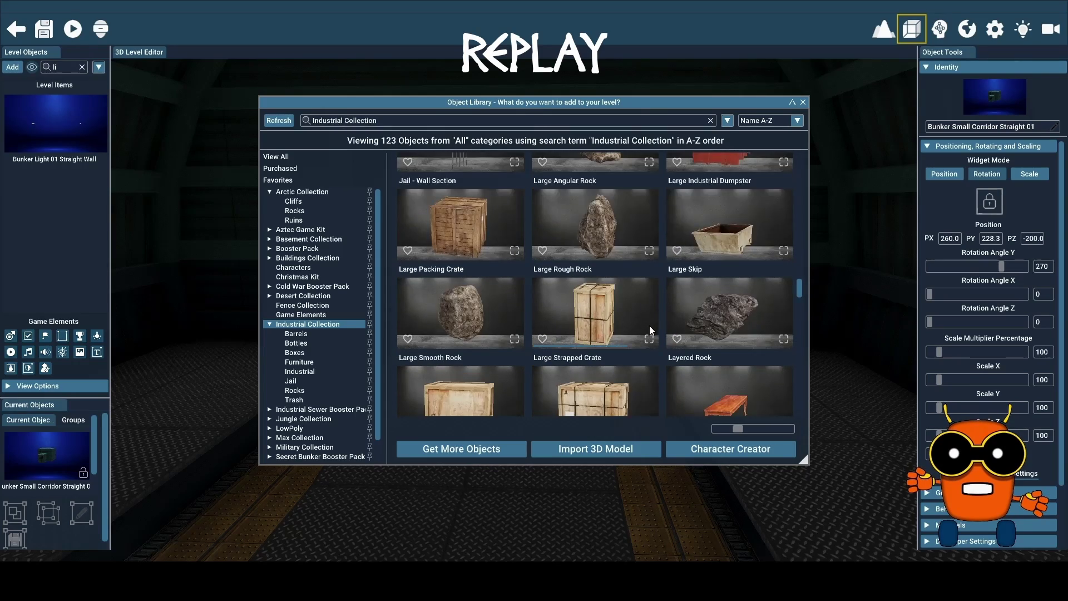
pyautogui.scroll(-3, 649, 325)
pyautogui.scroll(-3, 648, 325)
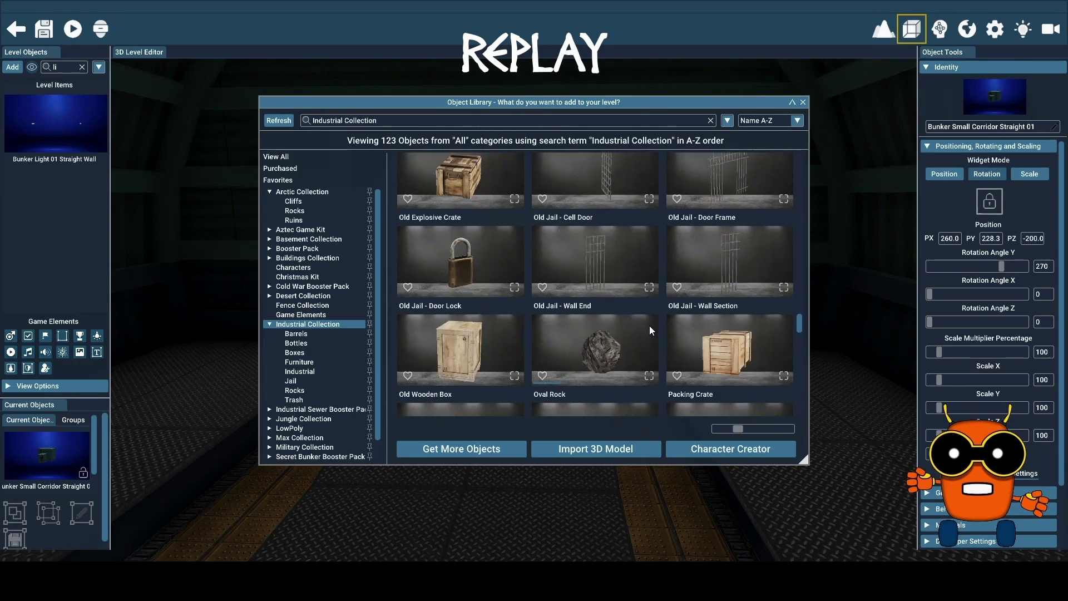
pyautogui.scroll(-2, 649, 325)
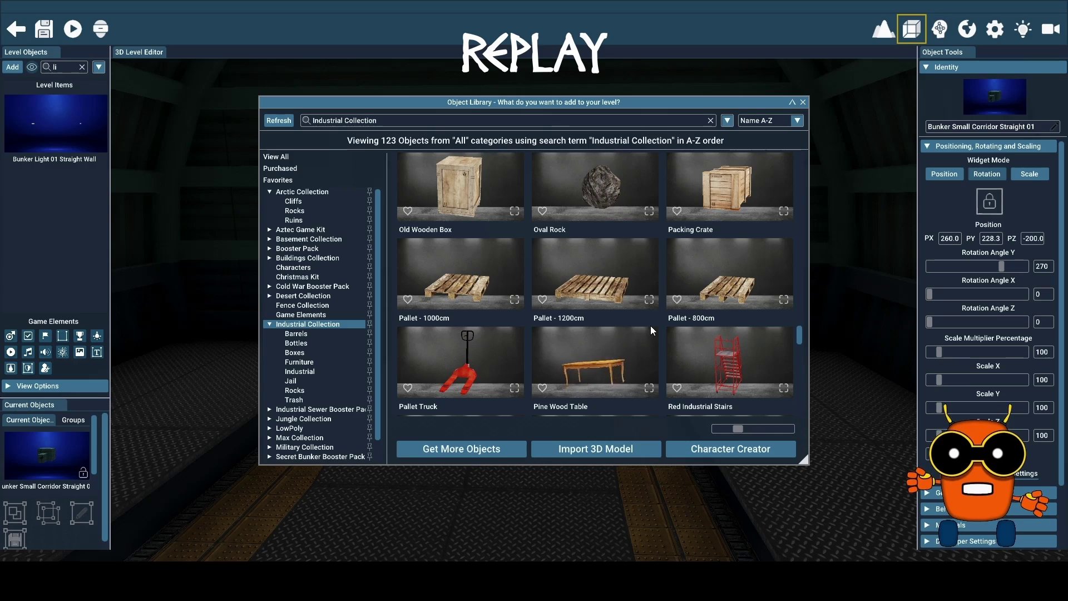
pyautogui.scroll(-2, 650, 326)
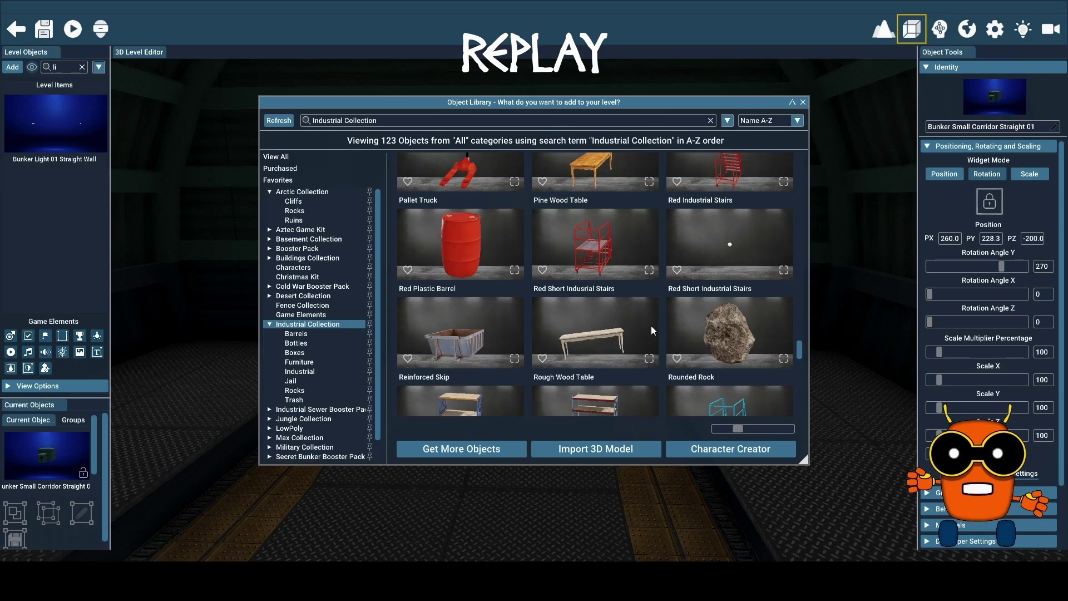
pyautogui.scroll(-3, 651, 325)
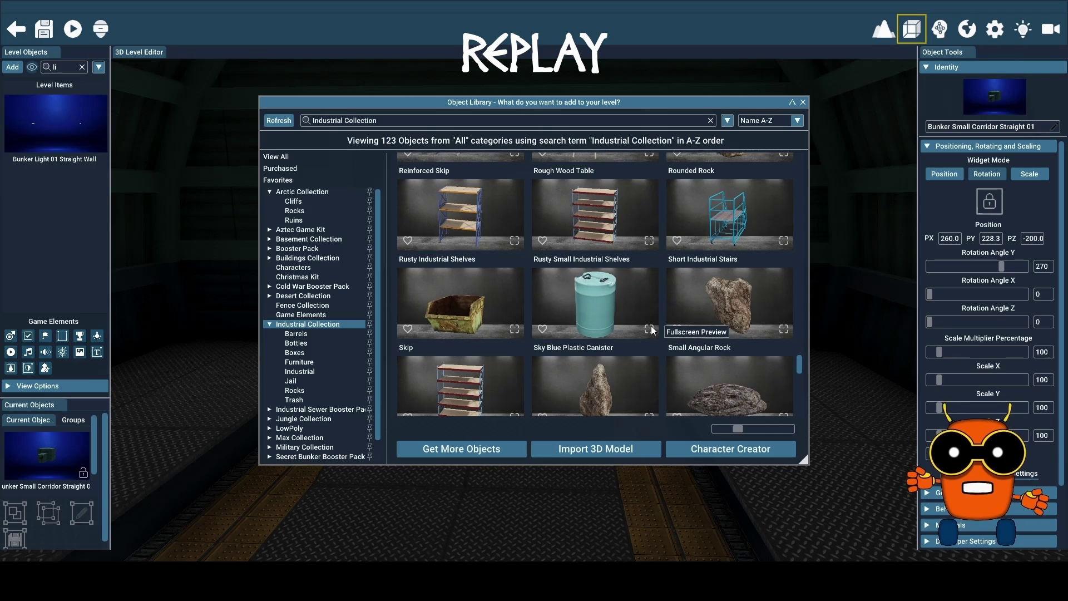
pyautogui.scroll(-3, 651, 330)
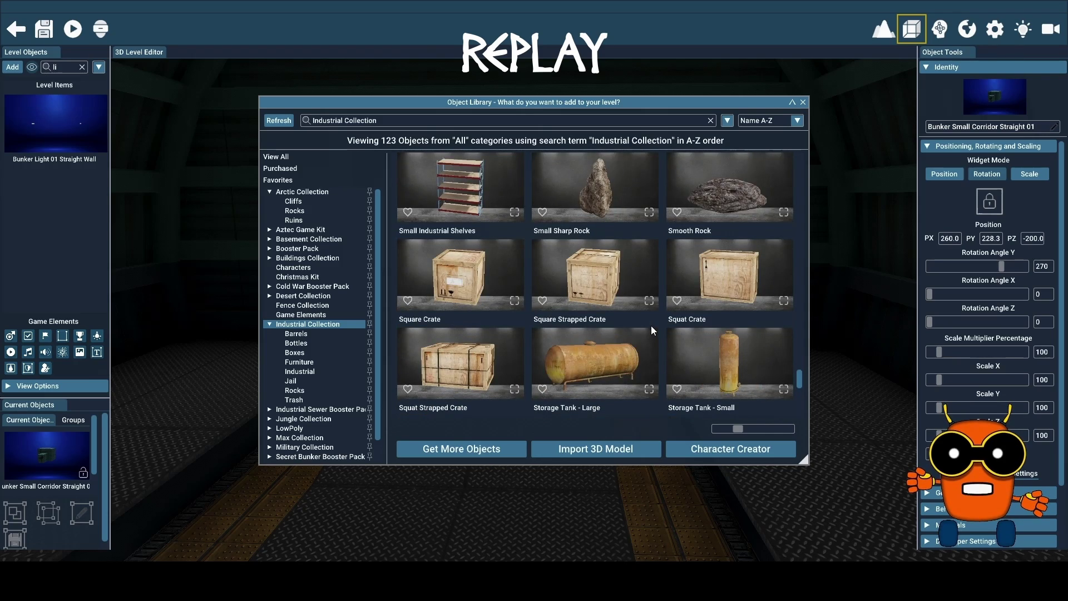
# Add a Storage Tank - Large to the bunker level and select it
pyautogui.click(585, 365)
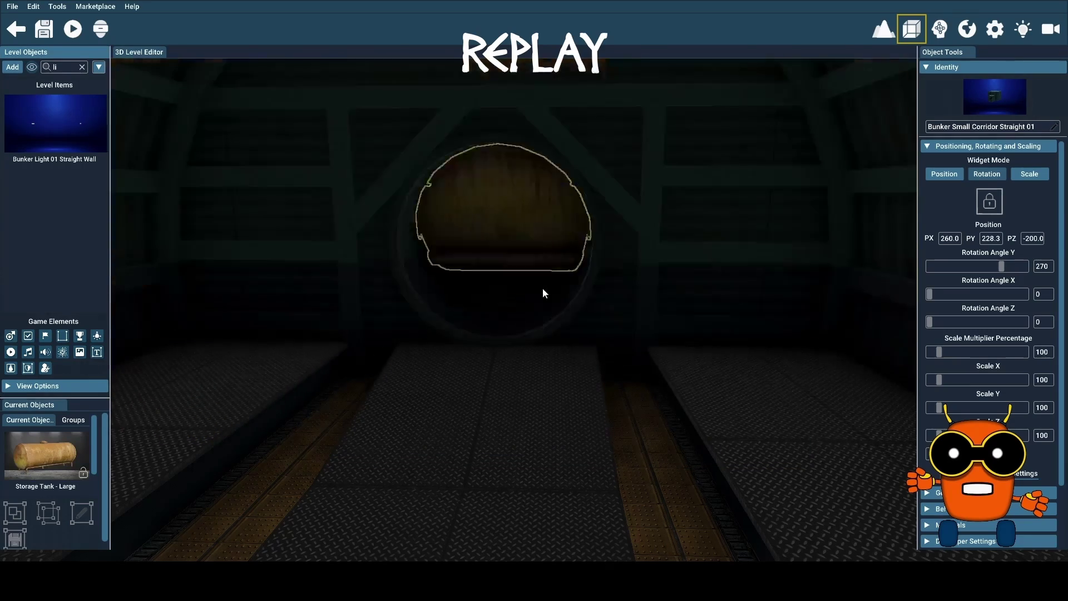
pyautogui.scroll(5, 518, 256)
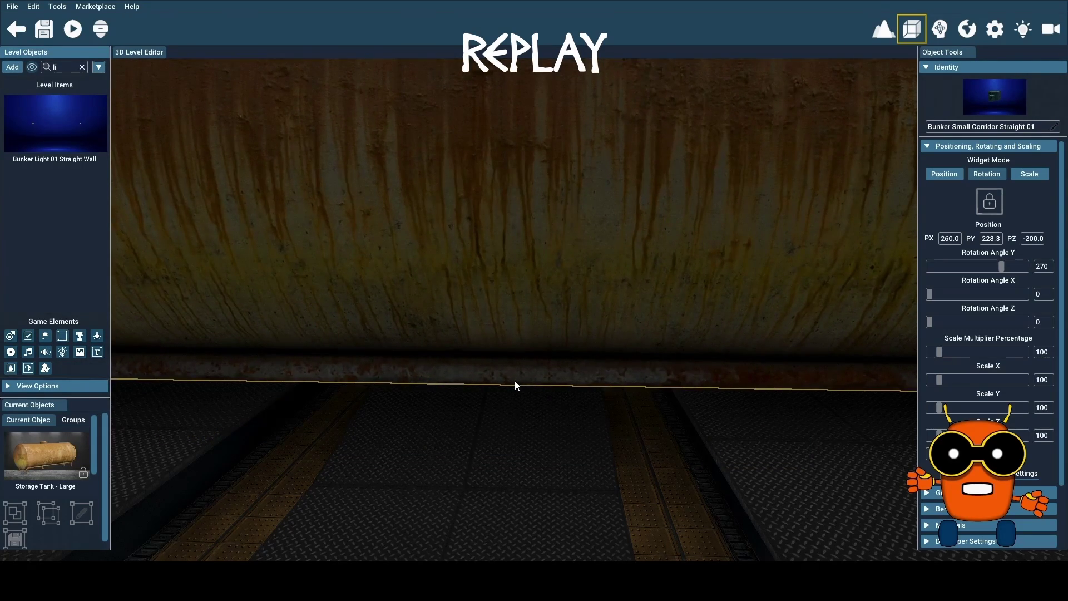
pyautogui.click(515, 380)
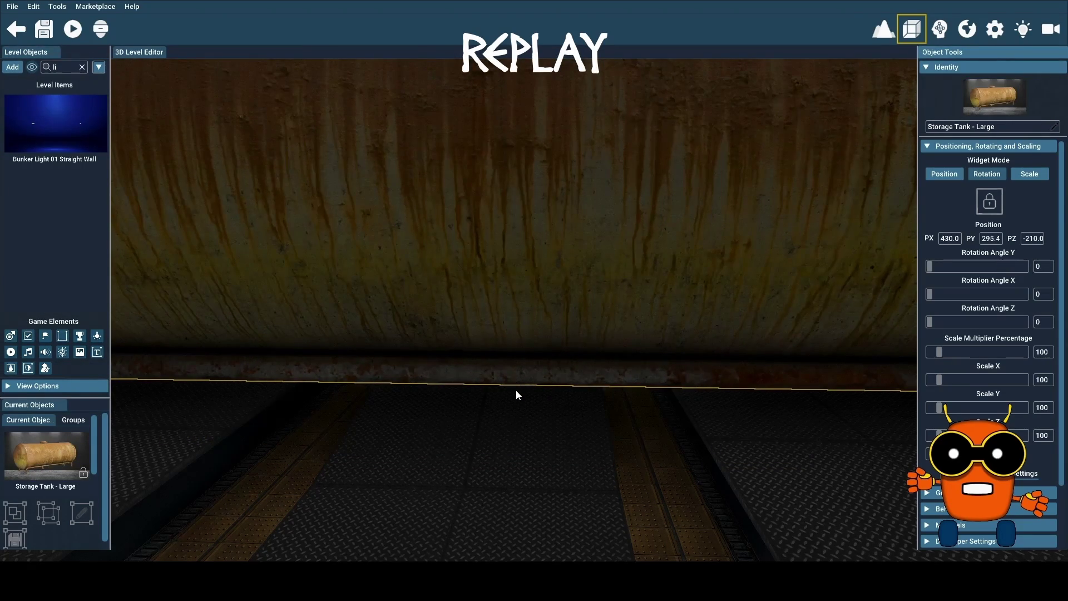
# Bring the view up to the storage tank and clear the level-items search filter
pyautogui.scroll(5, 514, 390)
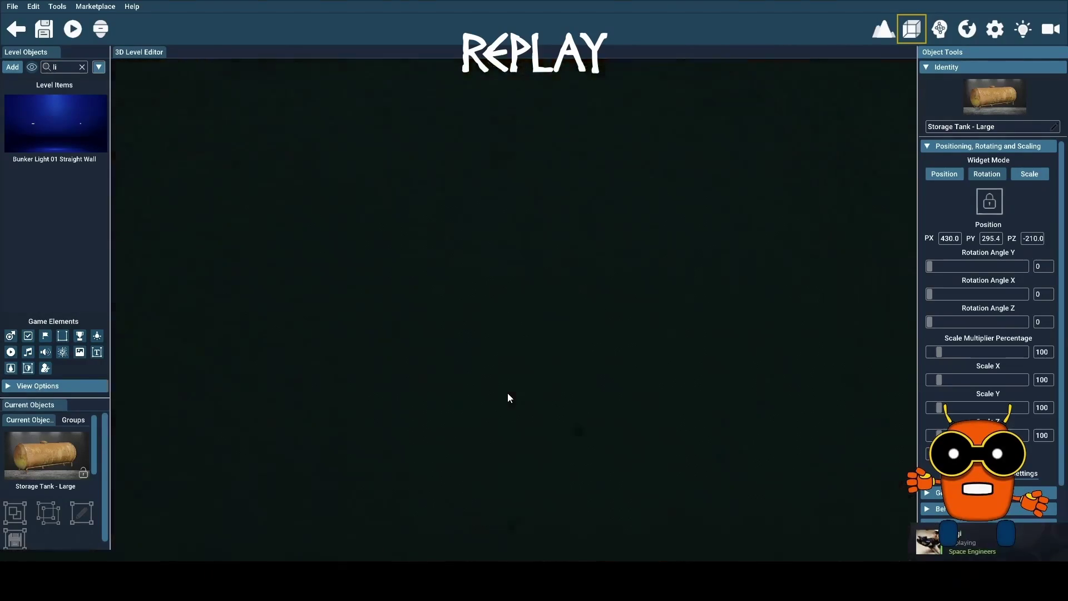
pyautogui.scroll(-5, 507, 393)
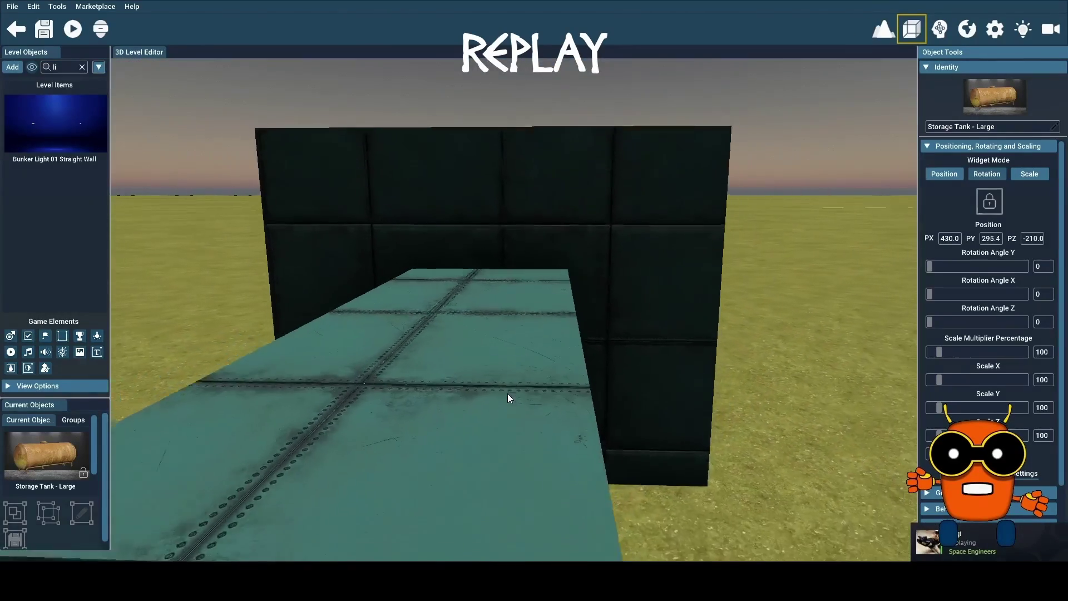
pyautogui.scroll(5, 507, 395)
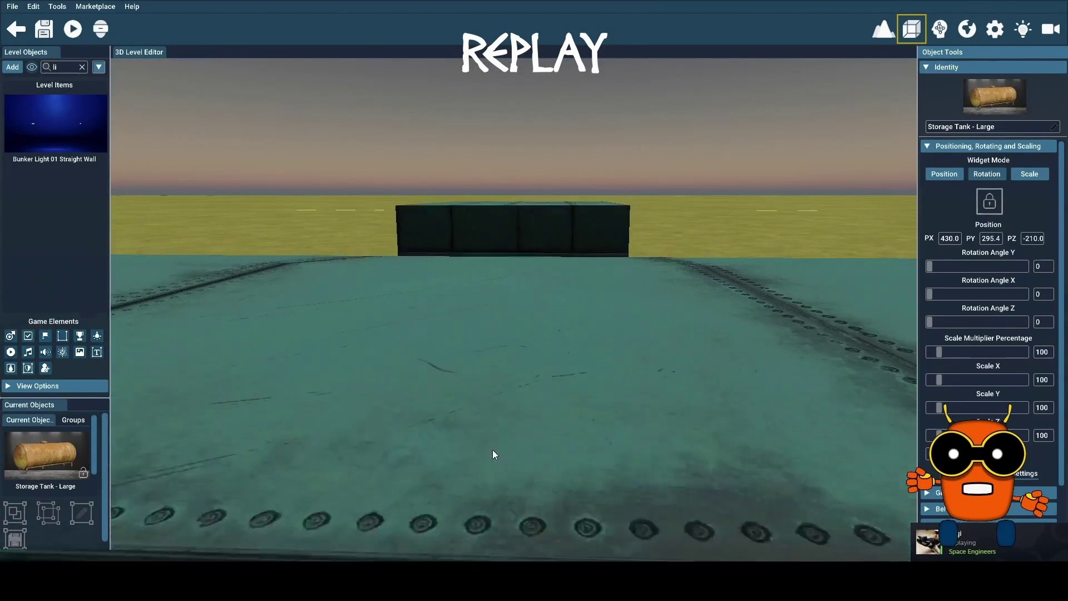
pyautogui.scroll(5, 514, 309)
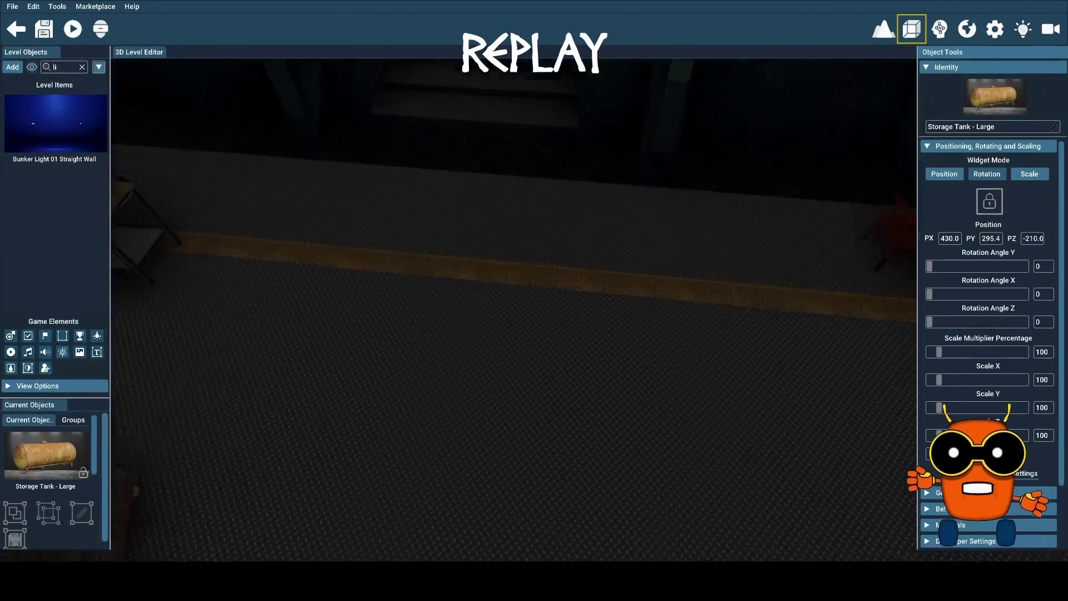
pyautogui.scroll(5, 514, 309)
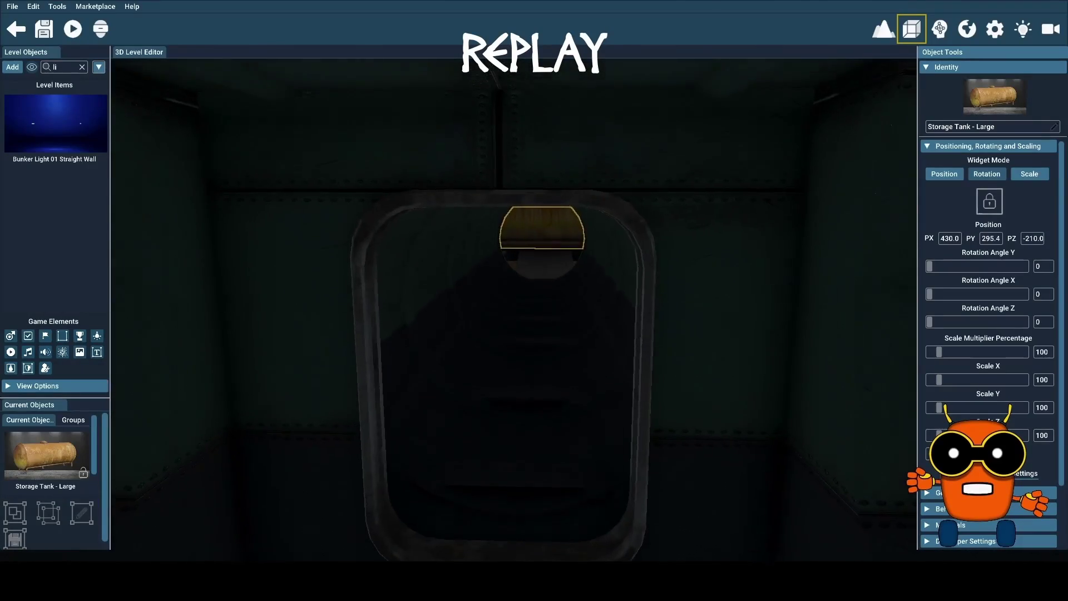
pyautogui.scroll(5, 514, 309)
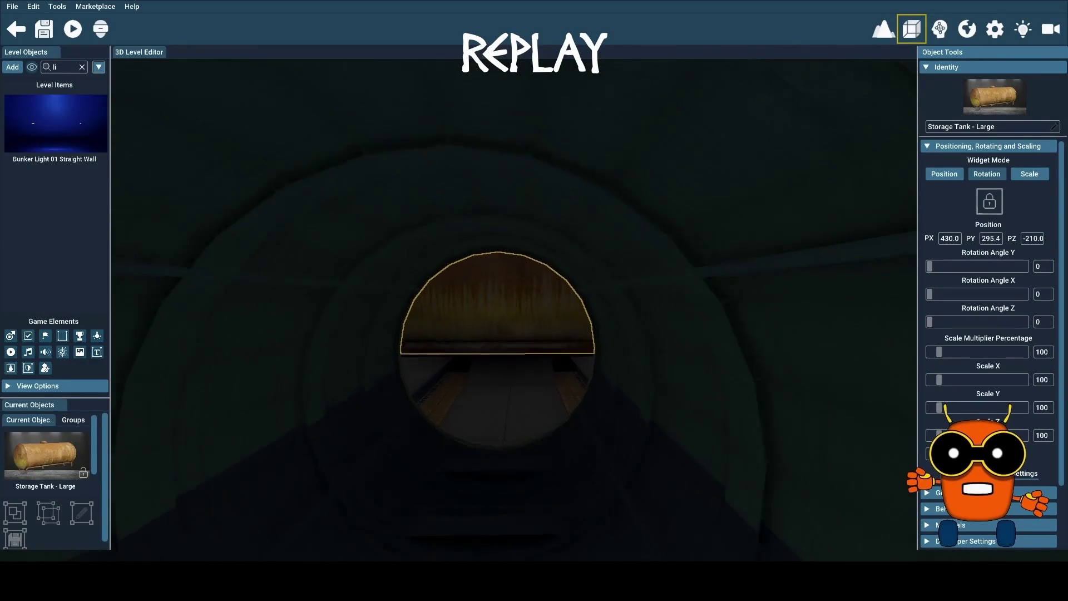
pyautogui.scroll(5, 513, 309)
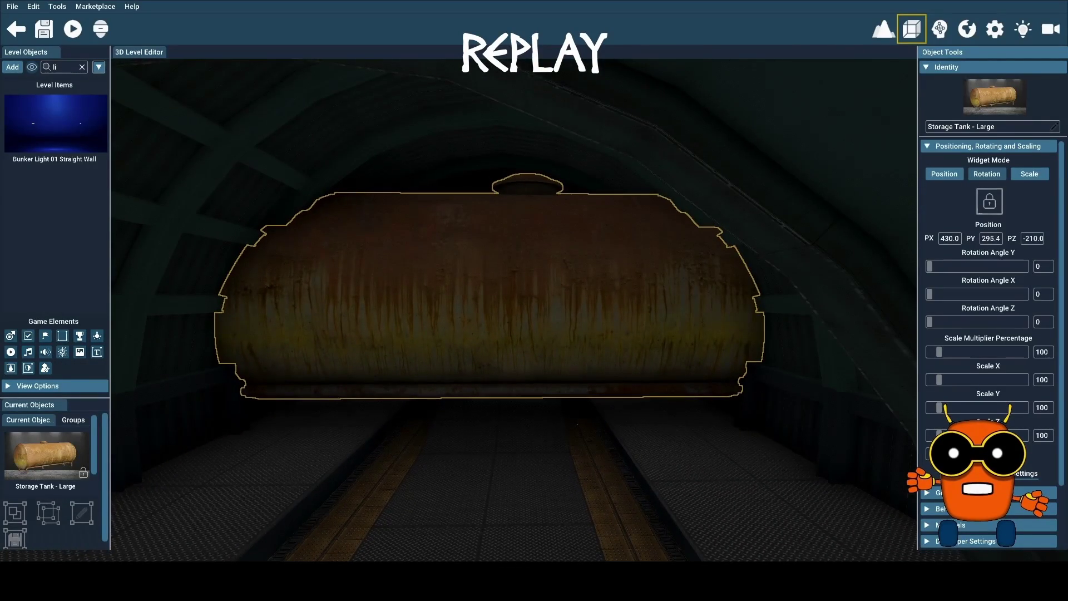
pyautogui.scroll(10, 513, 309)
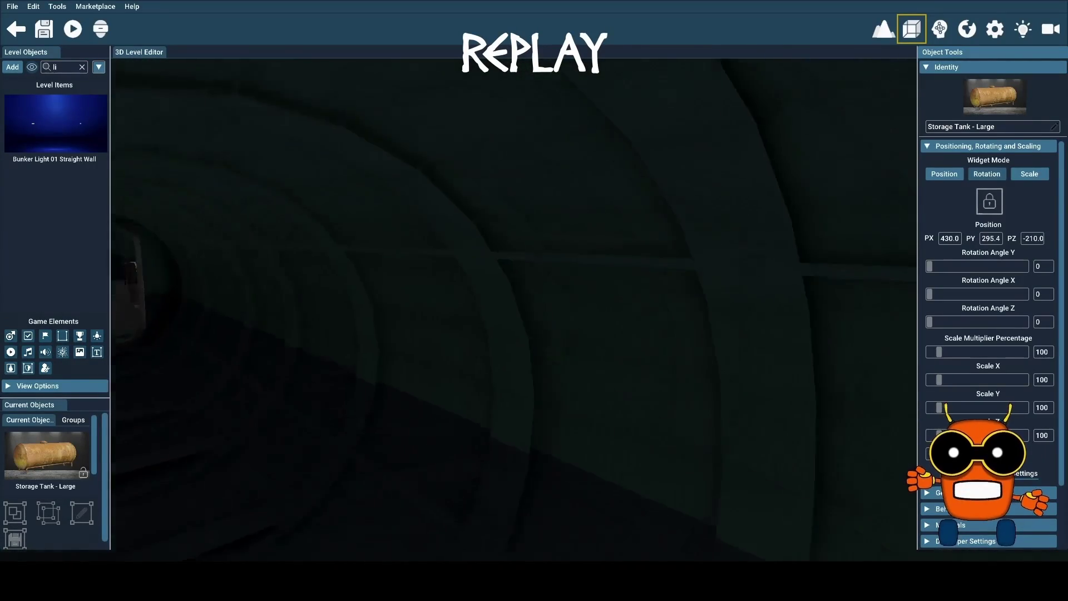
pyautogui.scroll(10, 514, 309)
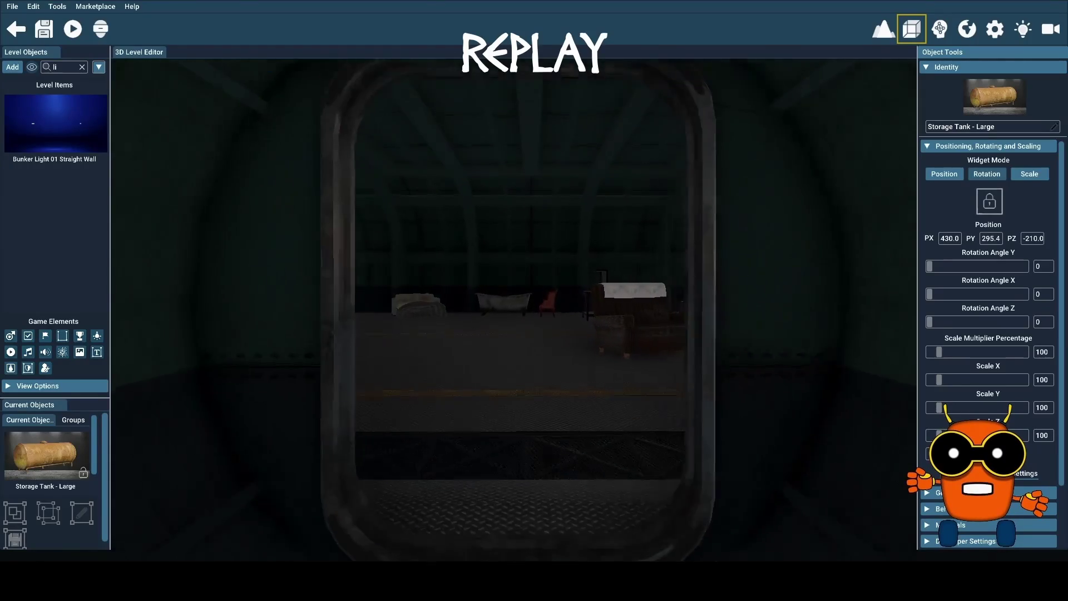
pyautogui.scroll(10, 514, 309)
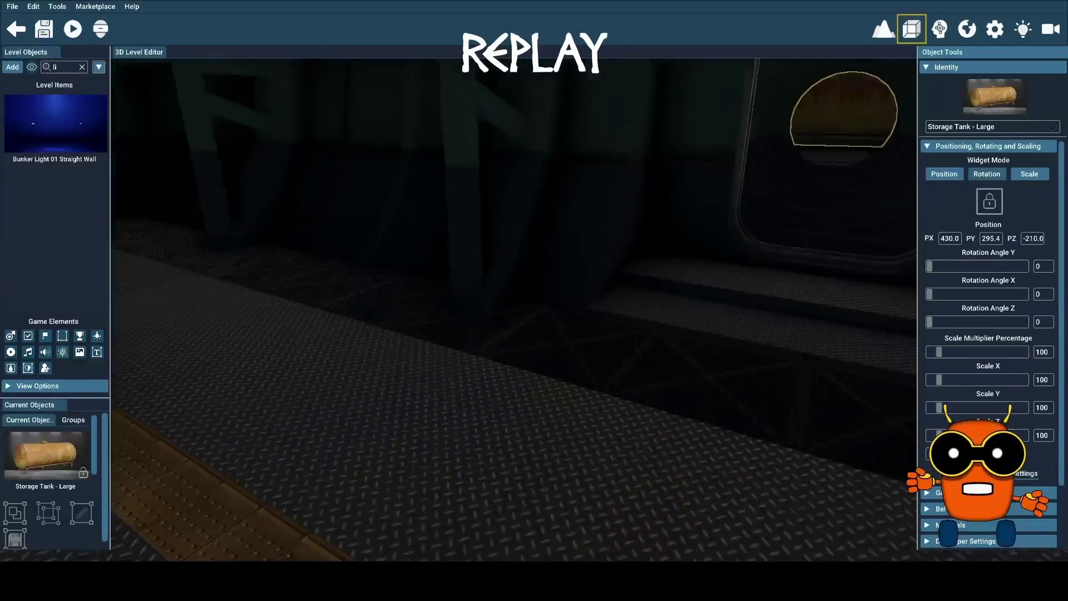
pyautogui.press('d')
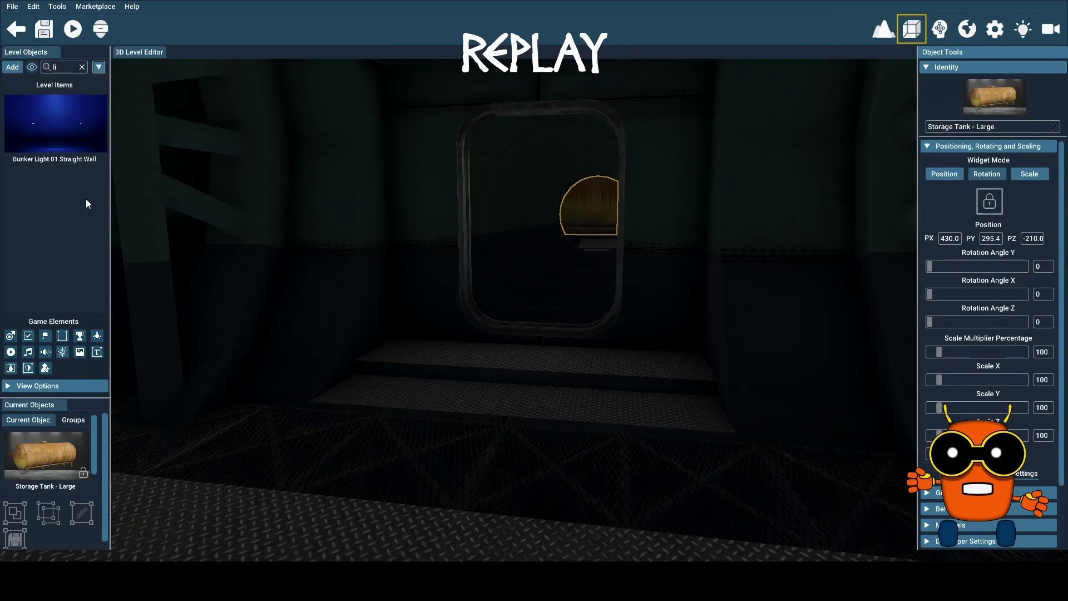
pyautogui.click(82, 67)
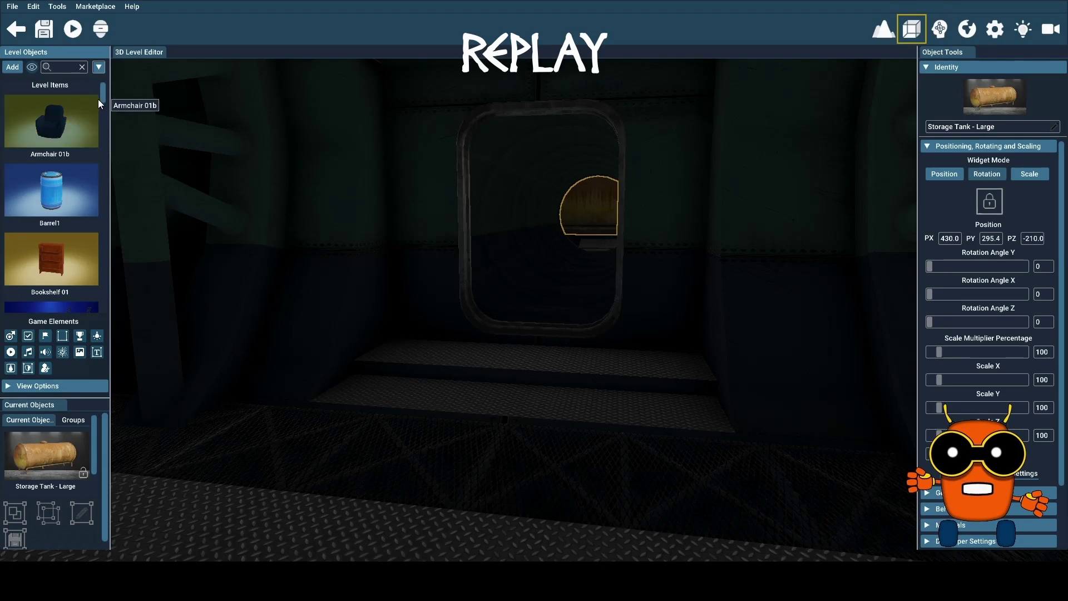
# Search 'doo' and drop a Bunker Small Door Green into the doorway at -420, 315, -200
pyautogui.moveTo(102, 93); pyautogui.dragTo(105, 109)
pyautogui.write('d')
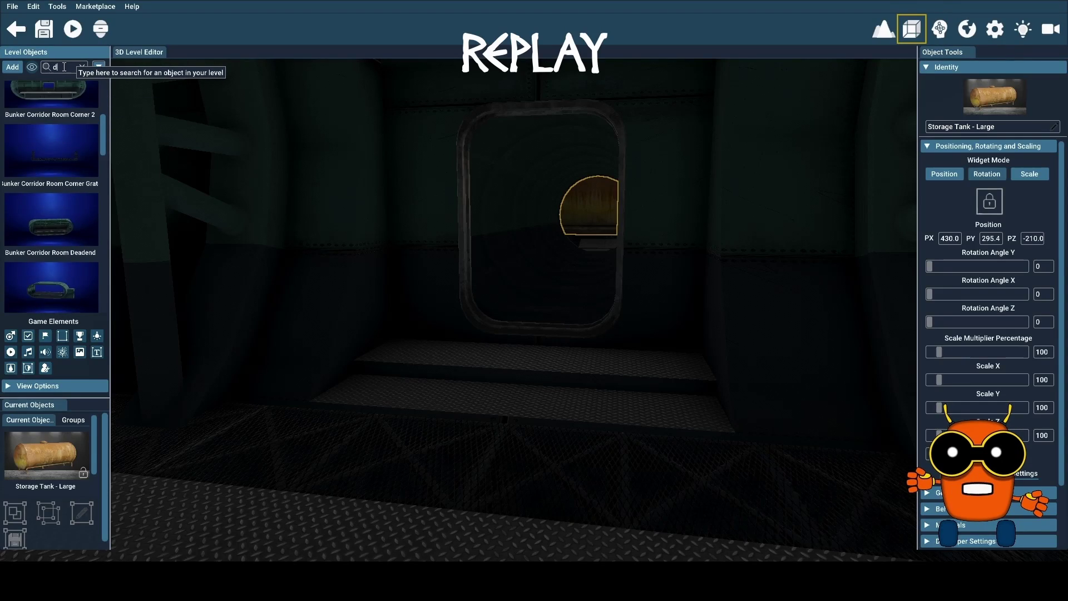
pyautogui.write('oo')
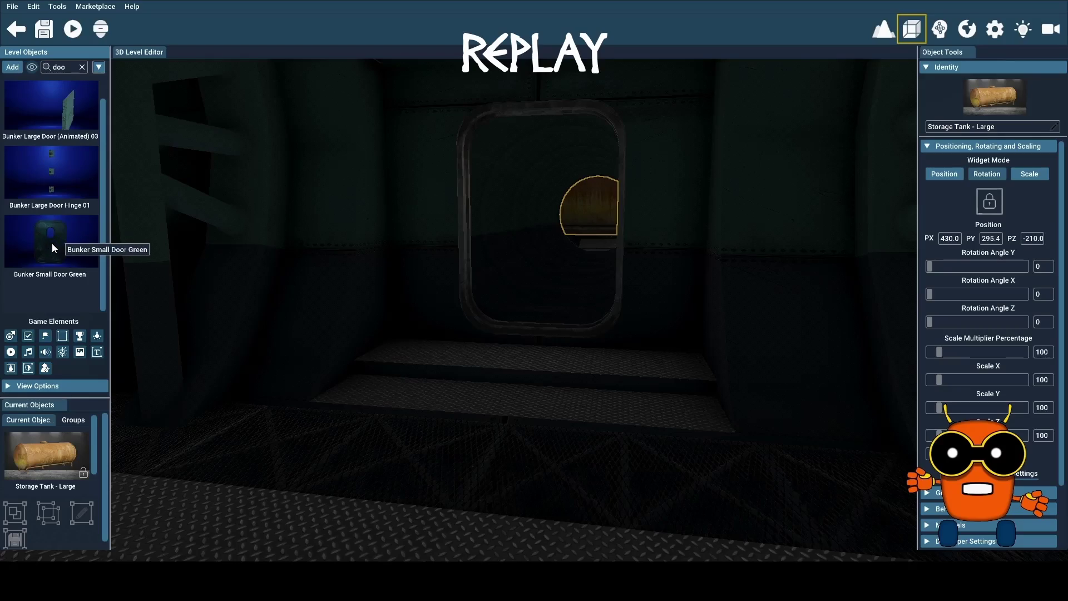
pyautogui.moveTo(52, 242)
pyautogui.mouseDown()
pyautogui.moveTo(555, 306)
pyautogui.moveTo(545, 332)
pyautogui.mouseUp()
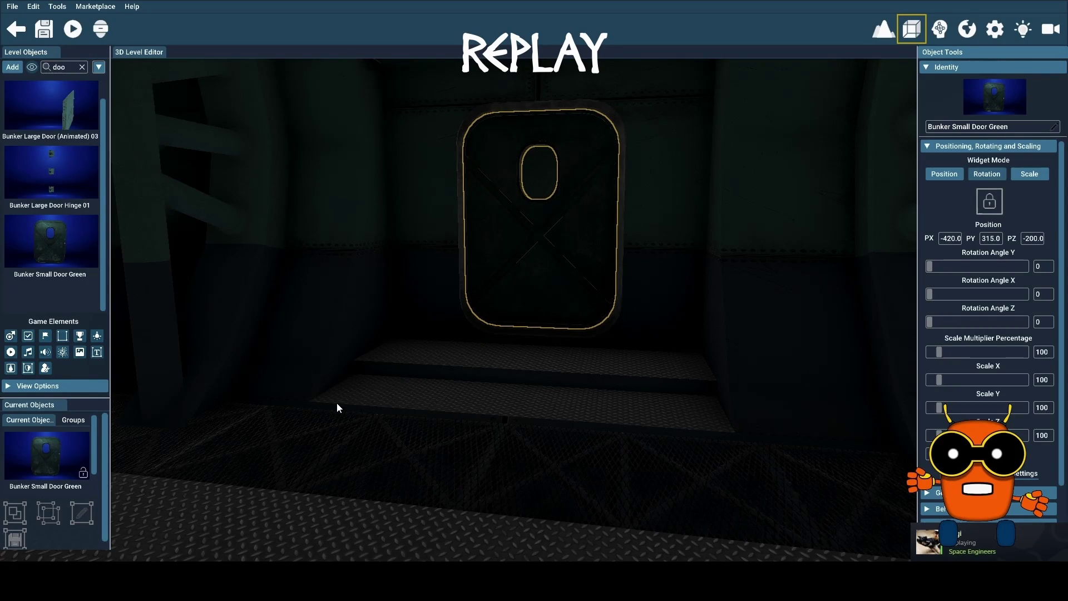
# Save the bunker level and launch it full-screen to test it
pyautogui.scroll(5, 286, 376)
pyautogui.scroll(10, 286, 376)
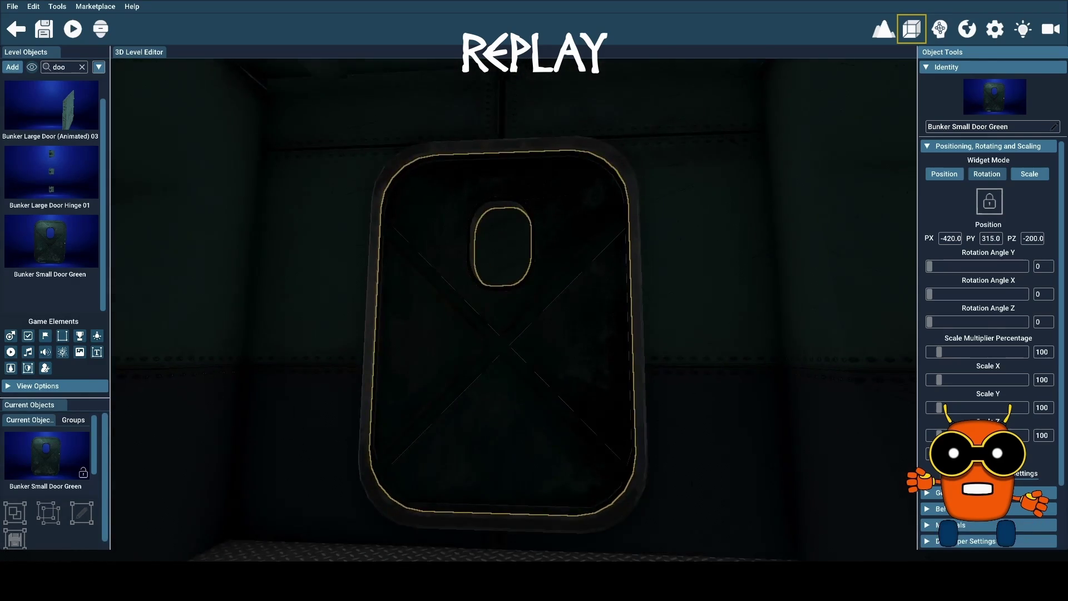
pyautogui.scroll(5, 286, 376)
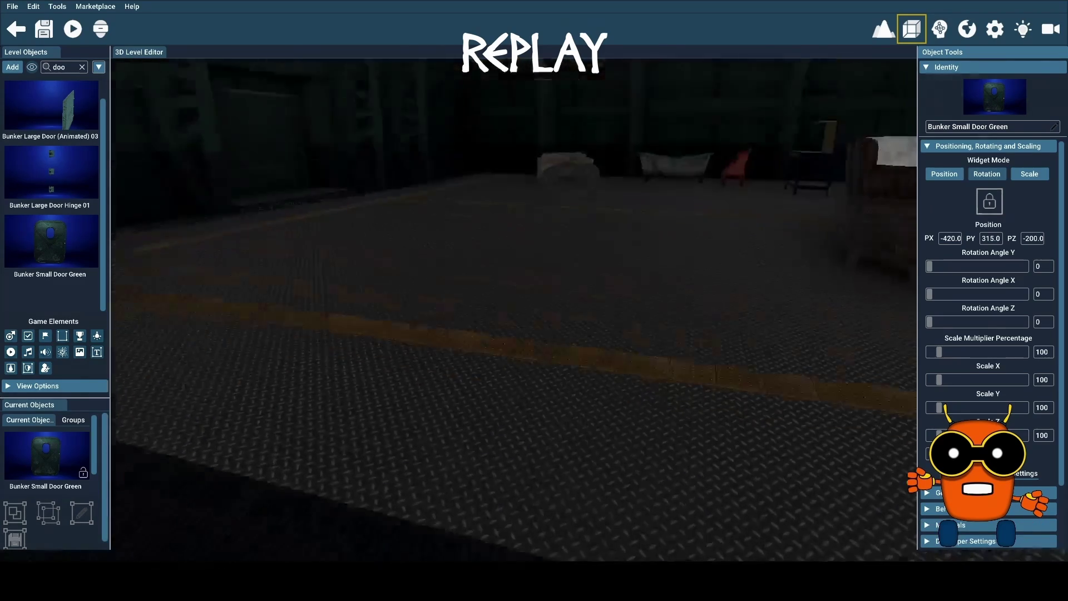
pyautogui.scroll(2, 297, 332)
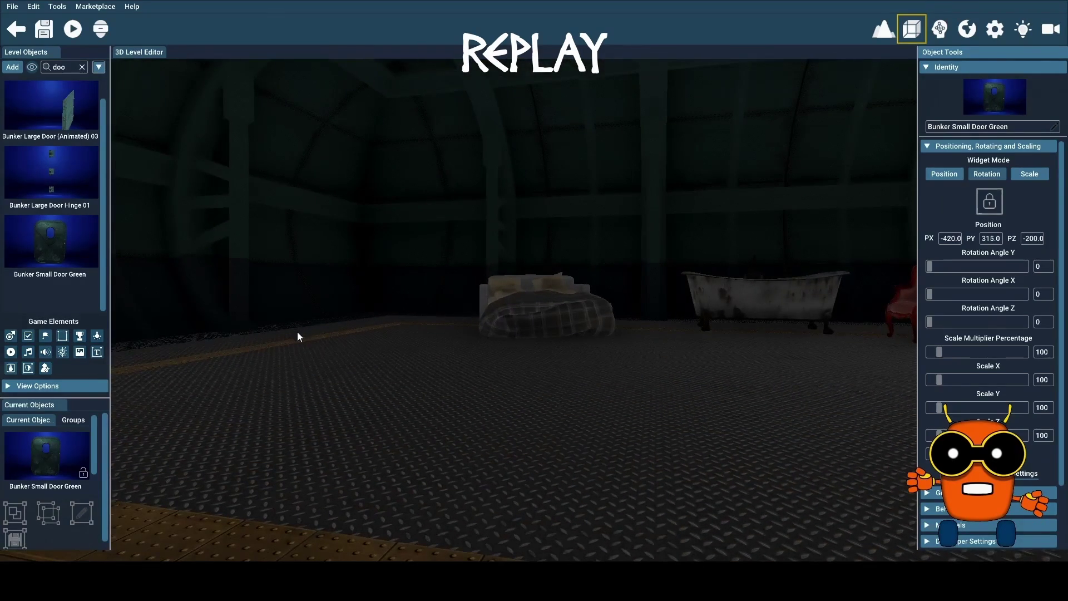
pyautogui.hotkey('ctrl', 's')
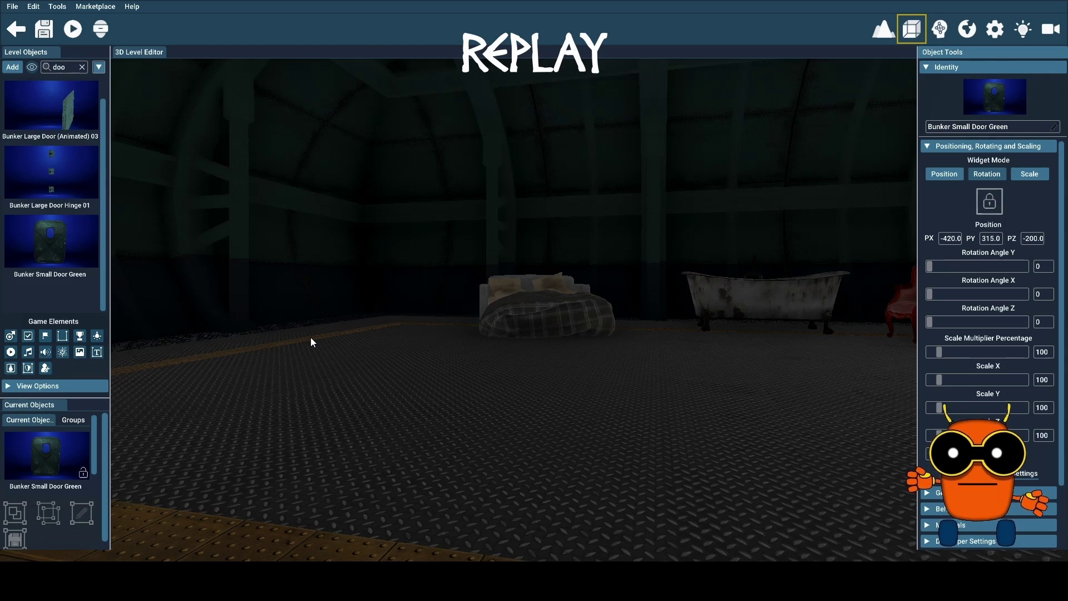
pyautogui.click(71, 28)
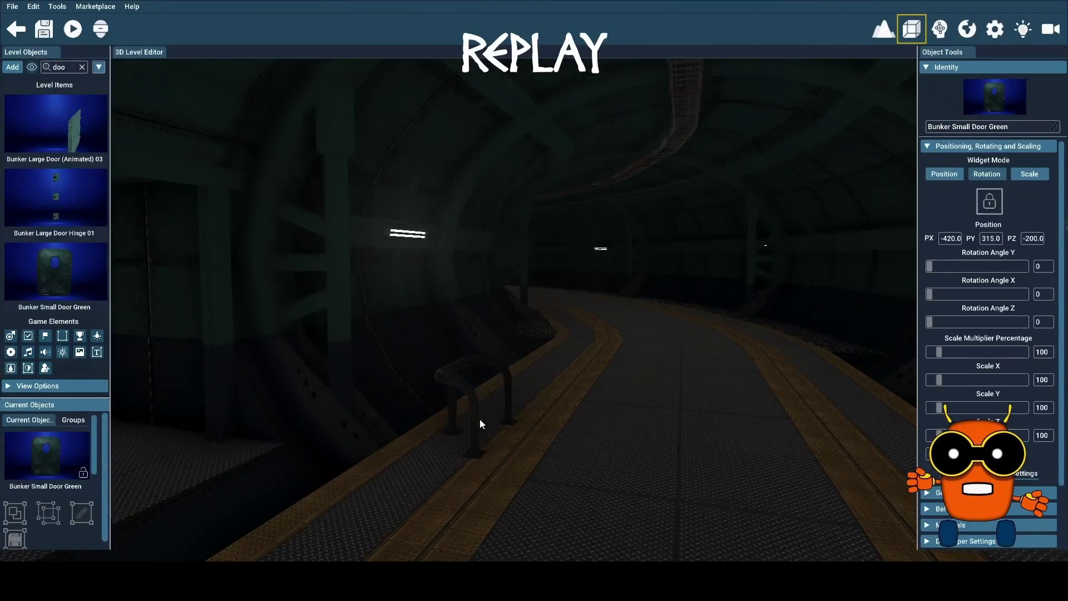
# Delete the bunker support barrier and bring up the Object Library of Industrial Collection objects
pyautogui.click(476, 414)
pyautogui.press('Delete')
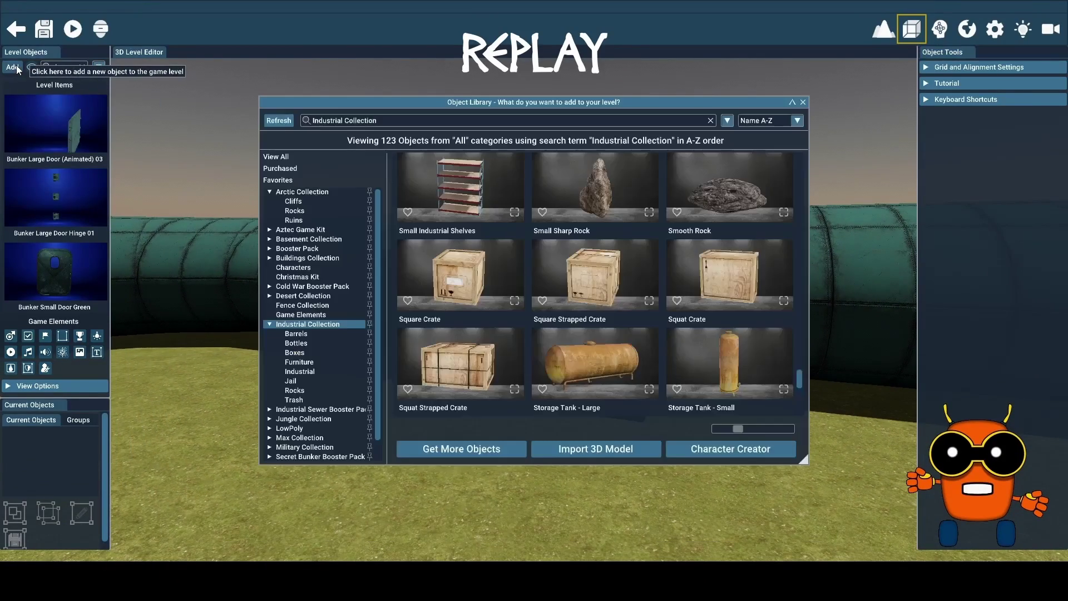
pyautogui.click(15, 65)
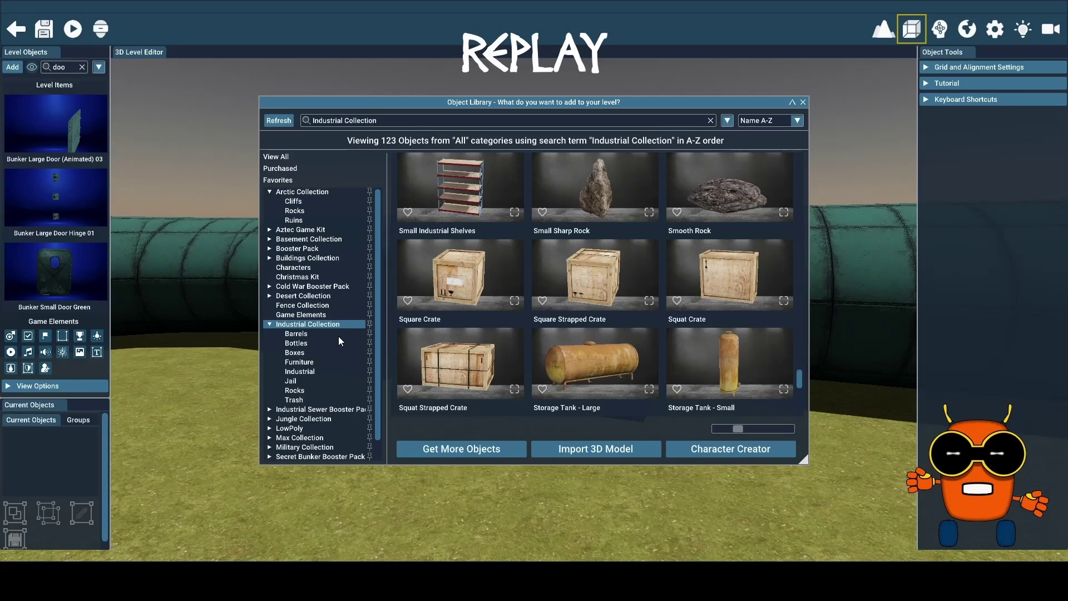
# Collapse Industrial Collection, filter Military Collection to Hanger, and pick Hangar - V1 for placing
pyautogui.click(269, 326)
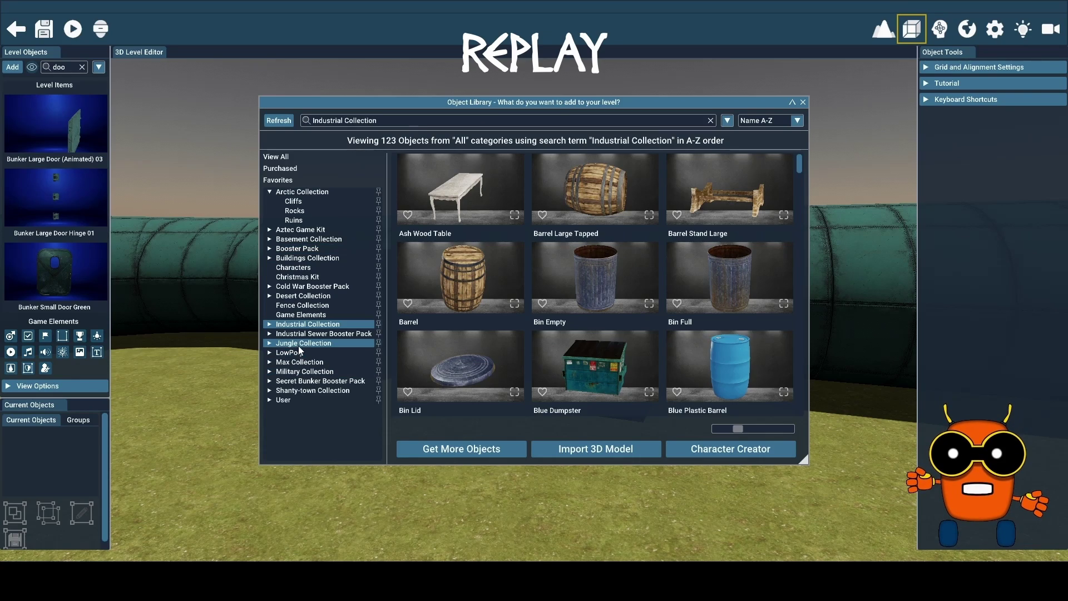
pyautogui.click(269, 372)
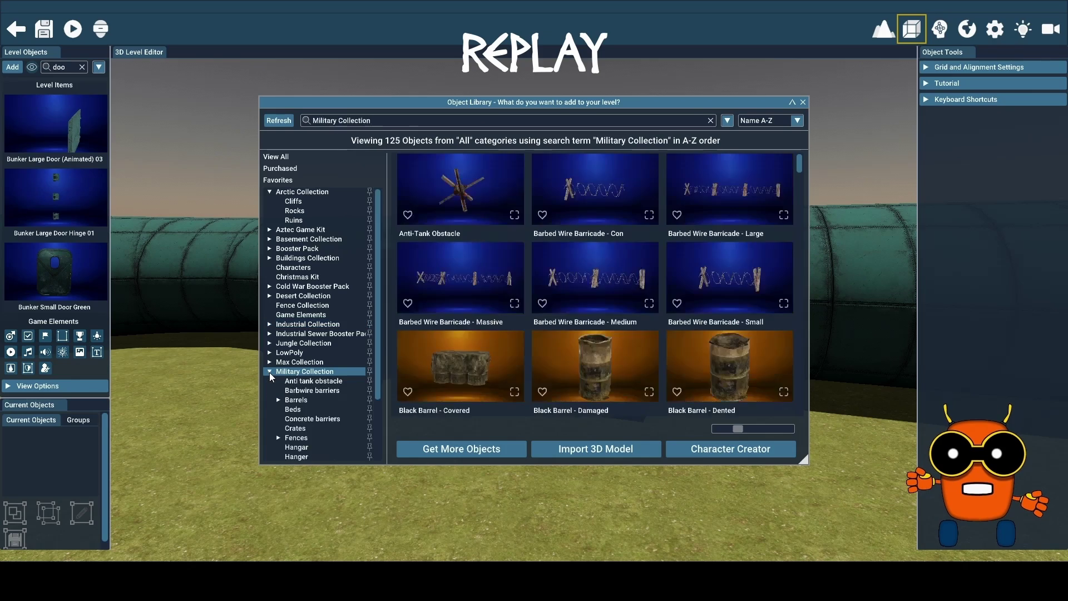
pyautogui.scroll(-3, 627, 313)
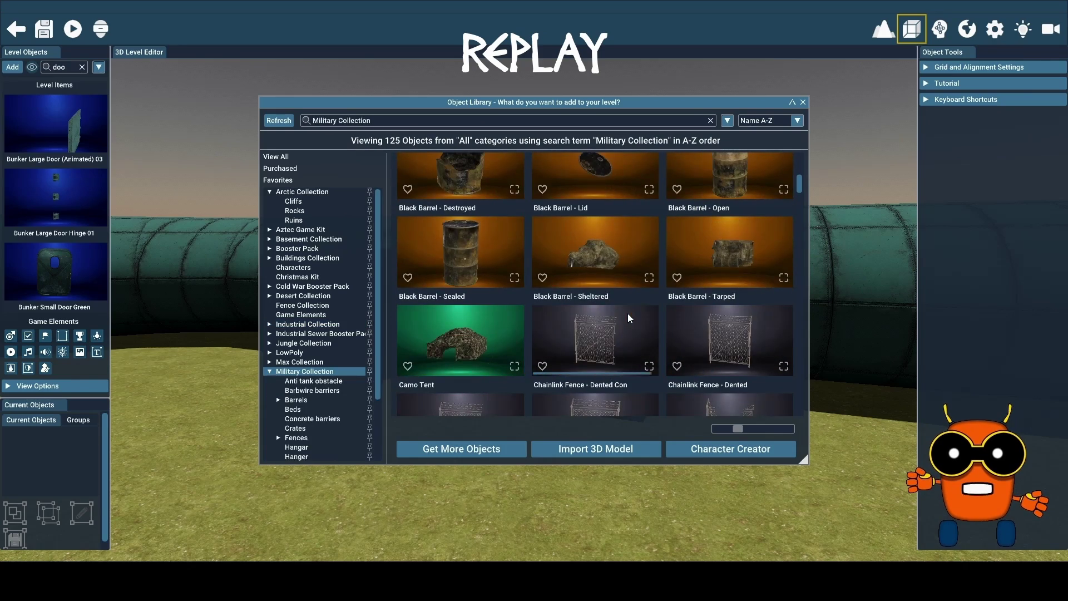
pyautogui.scroll(-2, 310, 424)
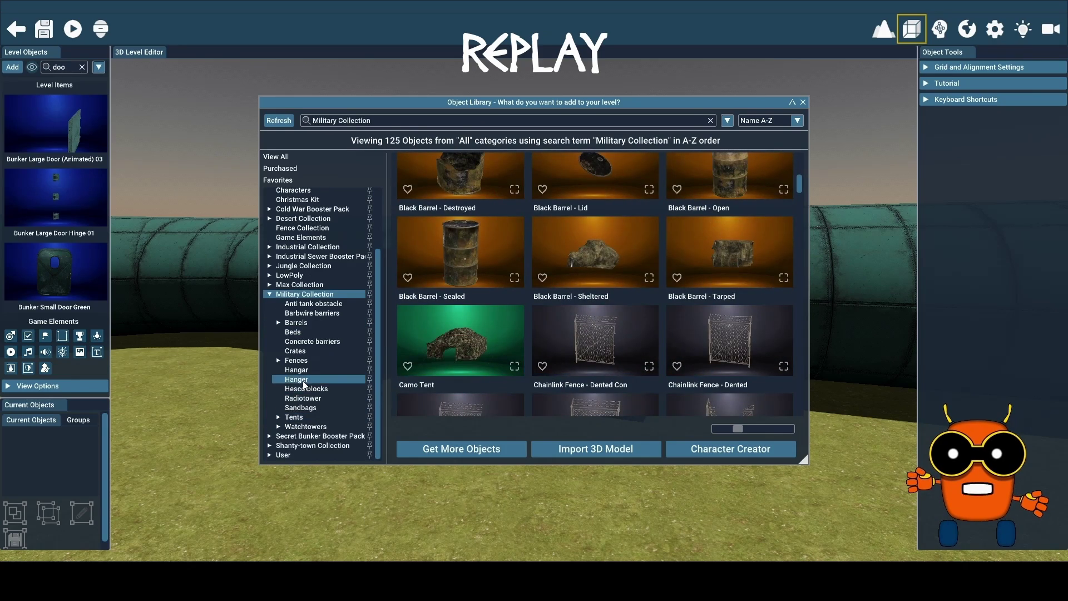
pyautogui.click(306, 384)
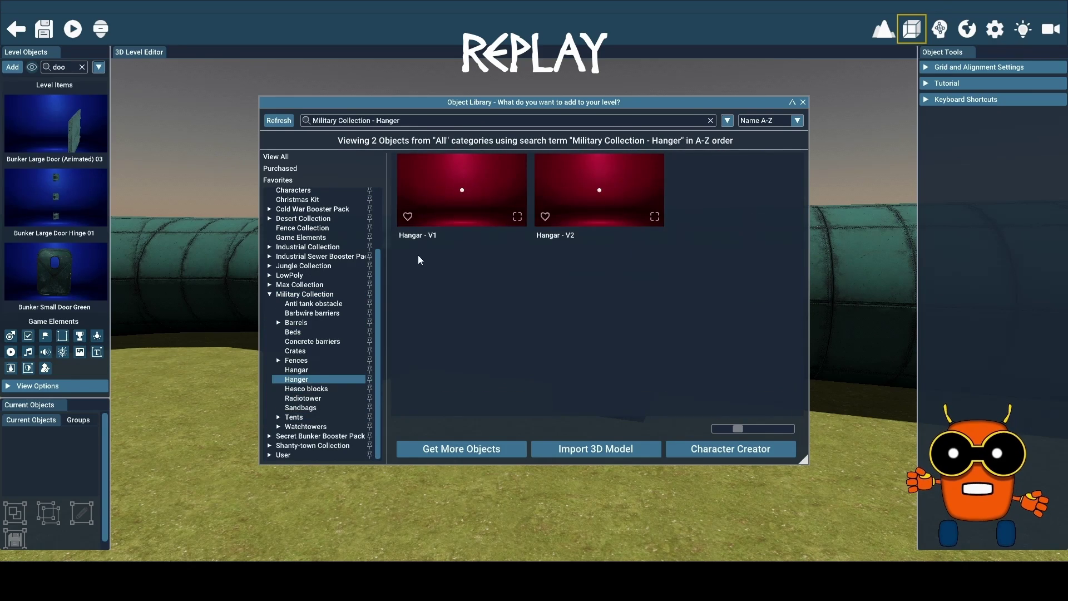
pyautogui.click(465, 196)
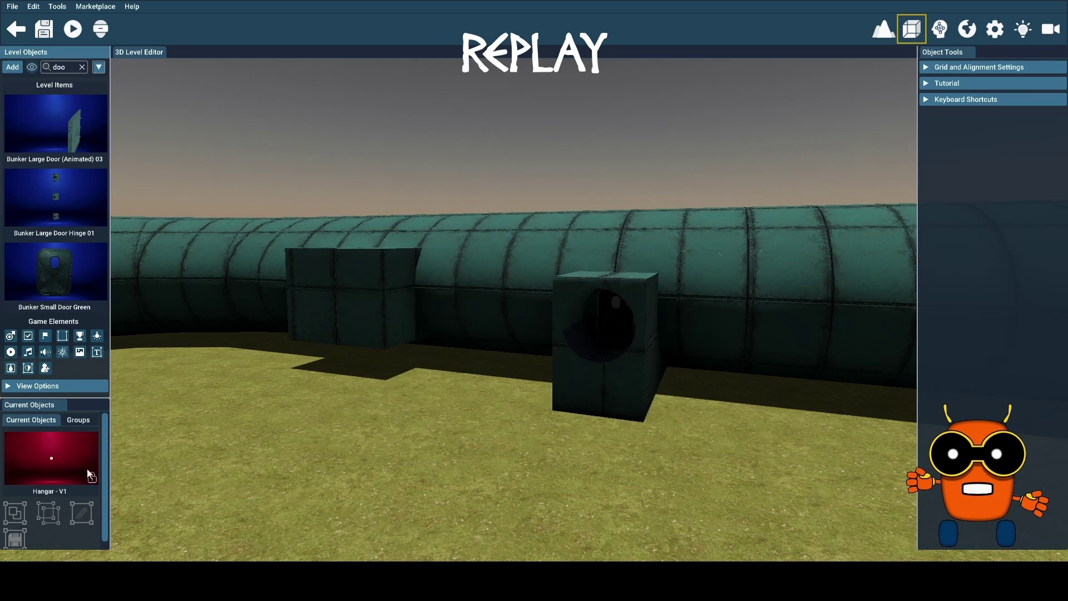
# Drop the hangar onto the ground and back the view away from the tunnels
pyautogui.moveTo(47, 462)
pyautogui.mouseDown()
pyautogui.moveTo(300, 467)
pyautogui.moveTo(490, 444)
pyautogui.moveTo(471, 442)
pyautogui.moveTo(493, 448)
pyautogui.mouseUp()
pyautogui.press('a')
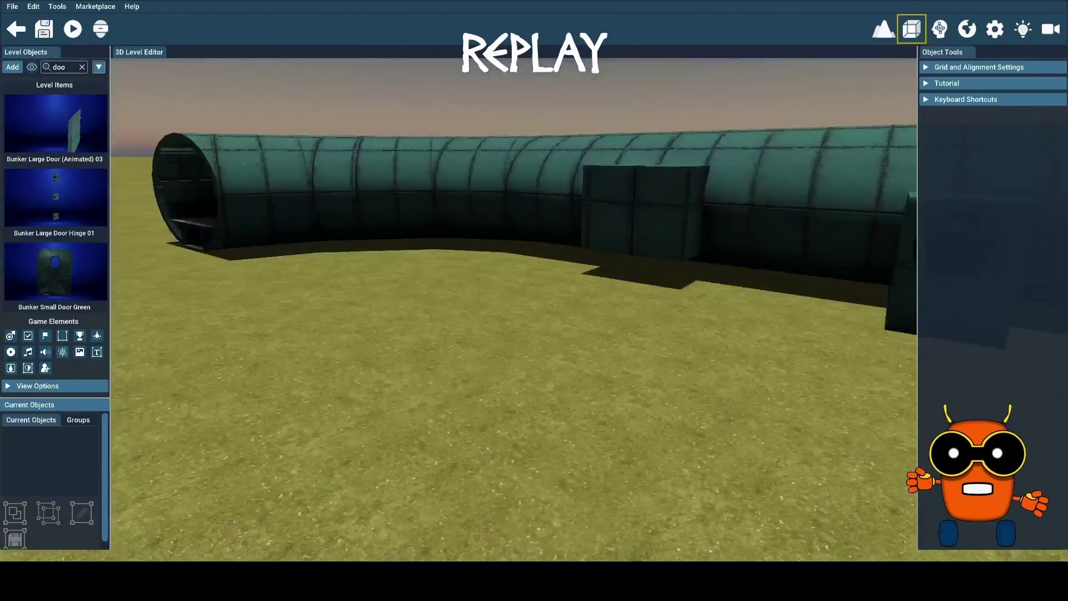
pyautogui.press('d')
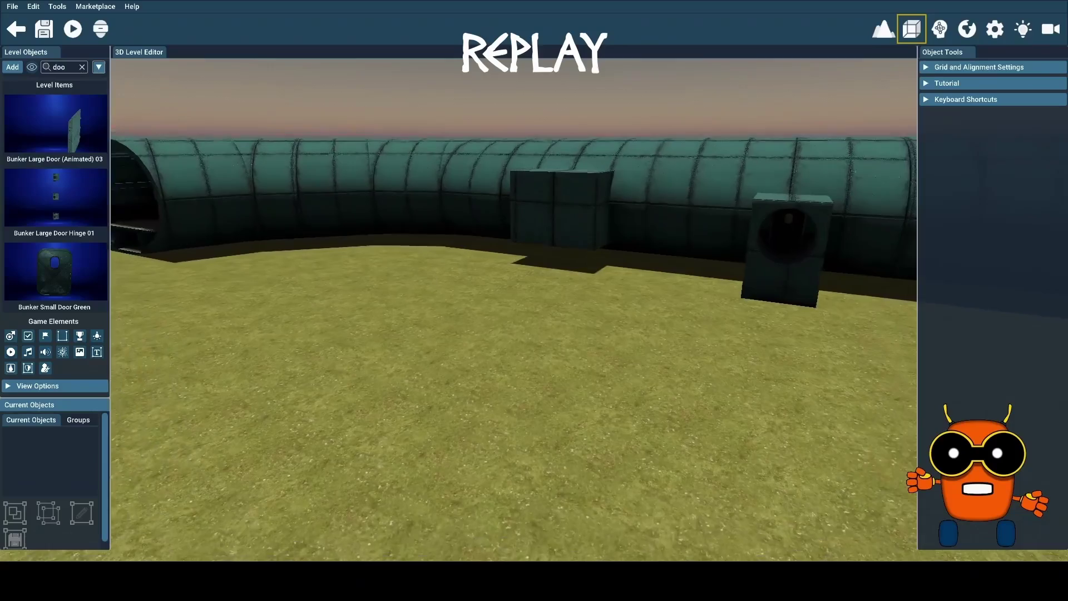
pyautogui.press('s')
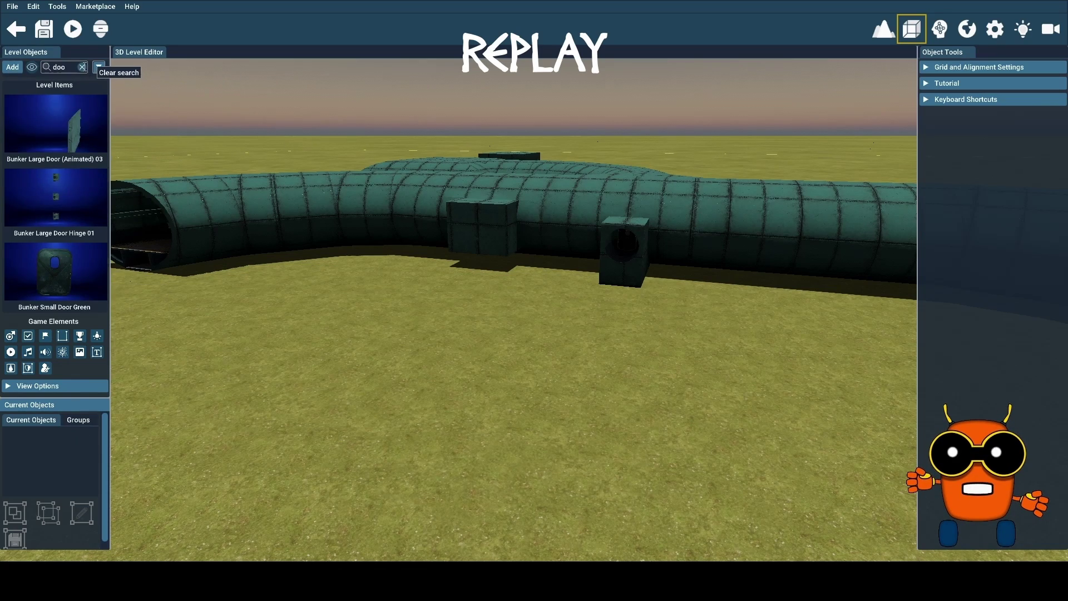
# Find Hangar - V1 with a 'han' level-items search, delete it, and clear the search
pyautogui.click(82, 66)
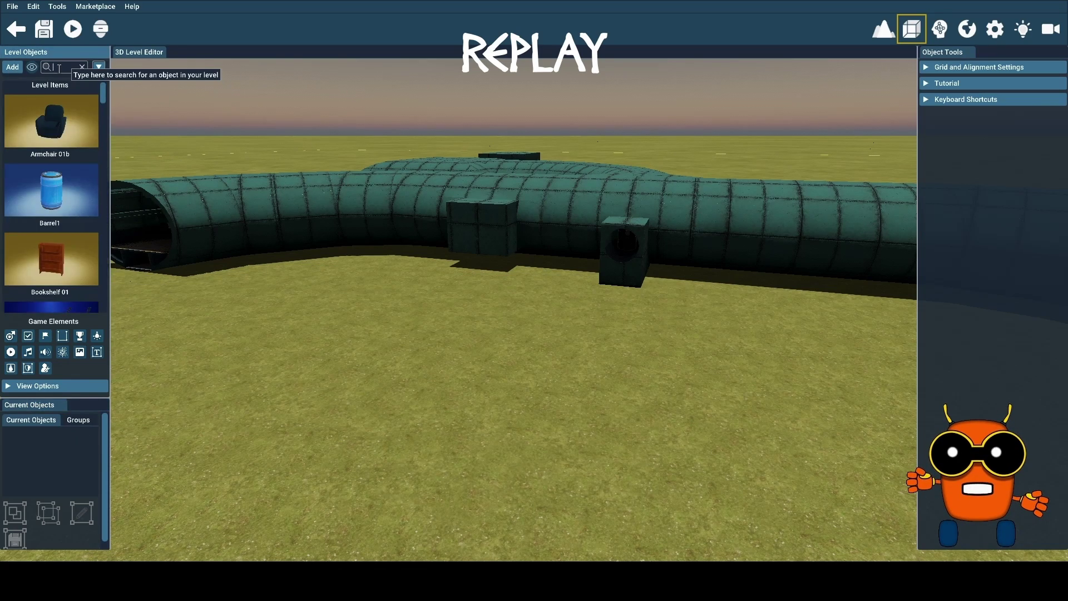
pyautogui.write('h')
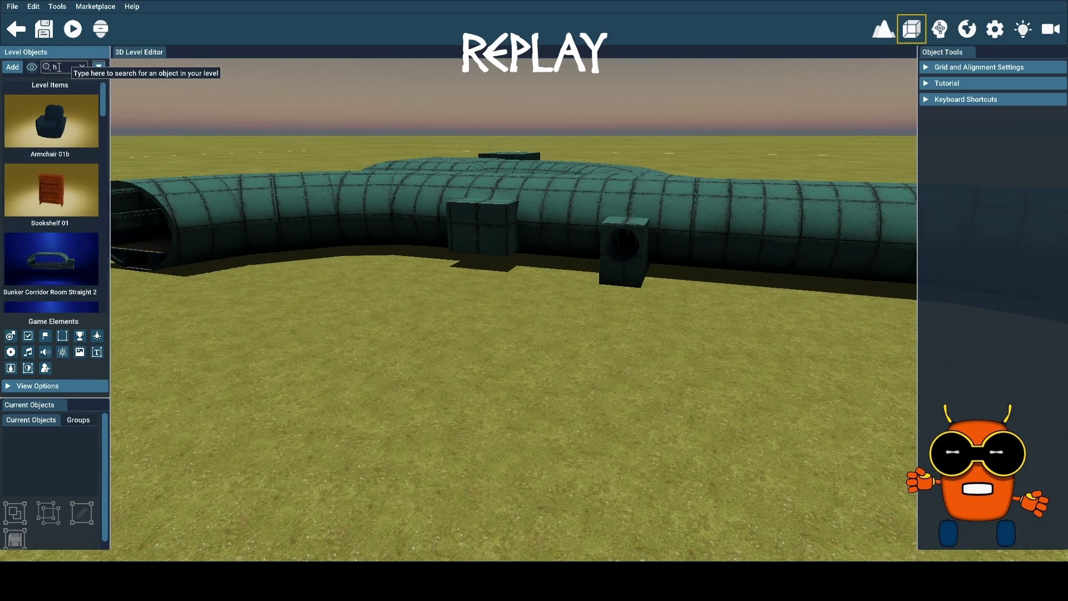
pyautogui.write('an')
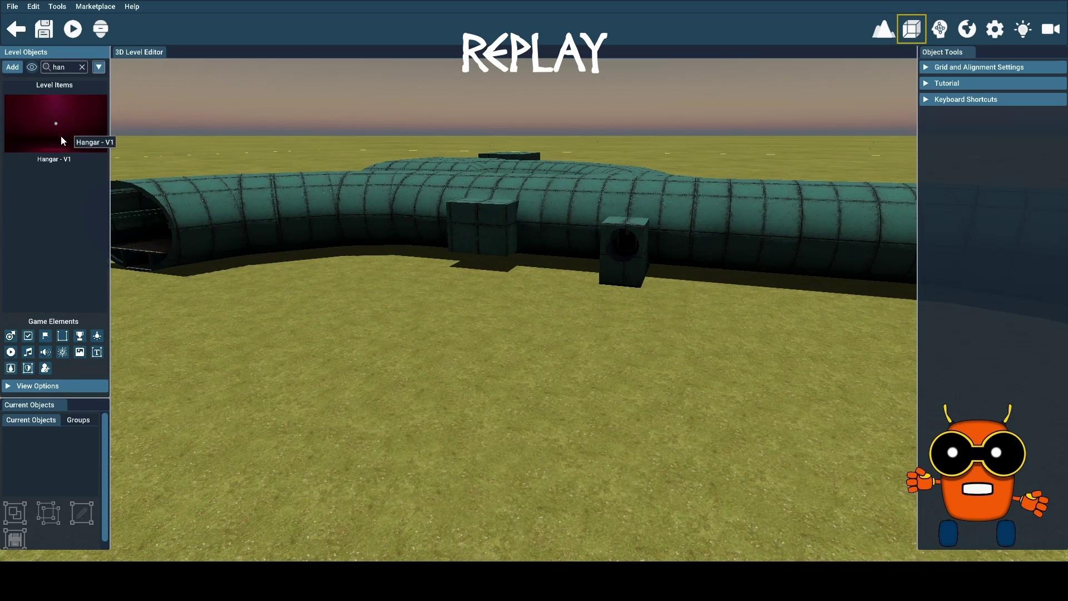
pyautogui.click(53, 127)
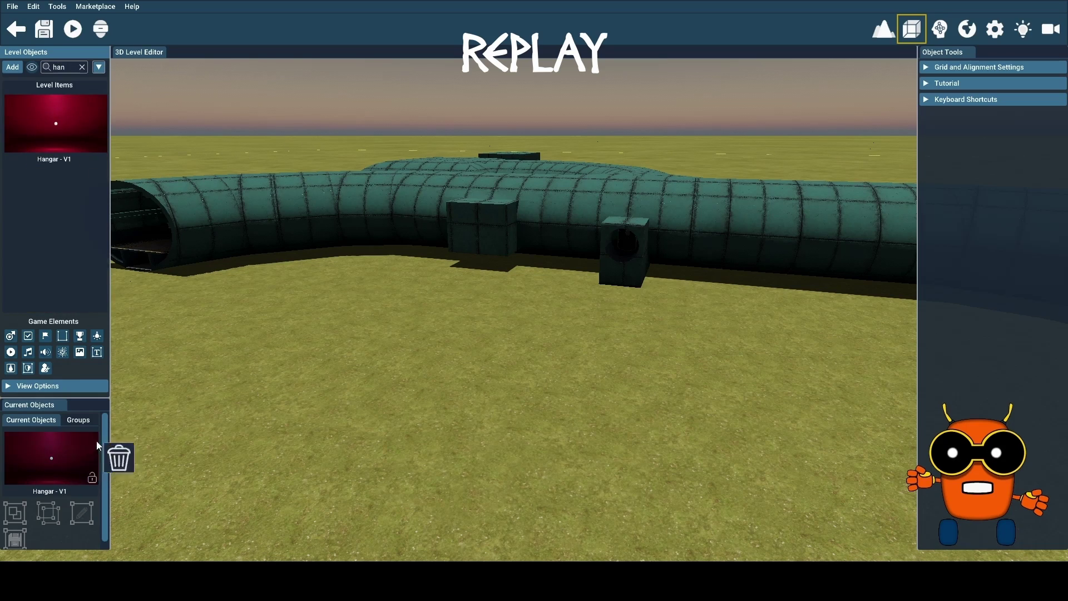
pyautogui.click(471, 360)
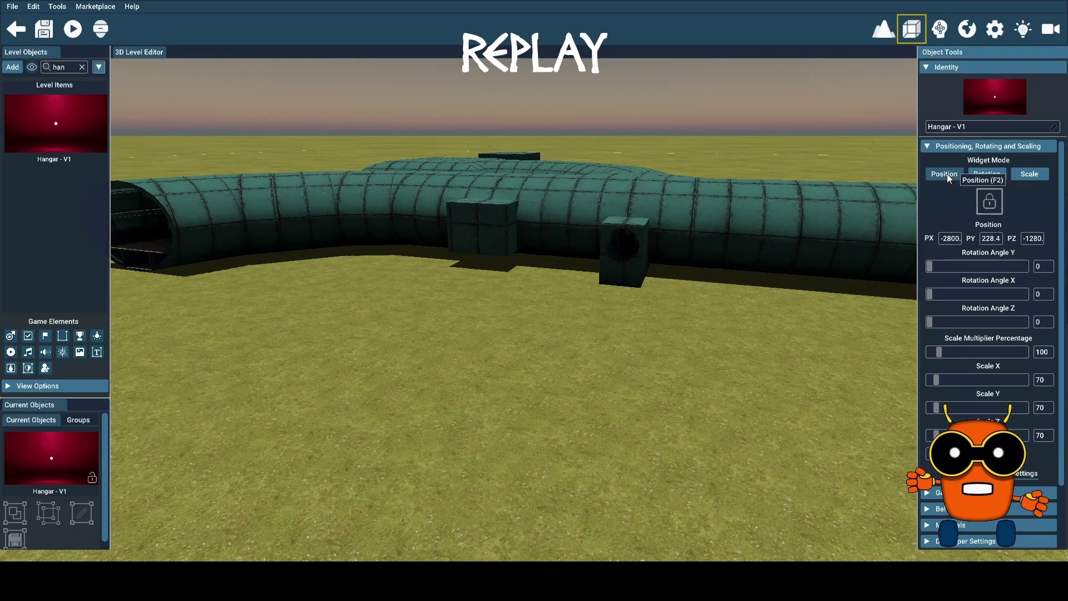
pyautogui.moveTo(586, 319)
pyautogui.mouseDown()
pyautogui.moveTo(500, 356)
pyautogui.moveTo(489, 422)
pyautogui.moveTo(467, 389)
pyautogui.mouseUp()
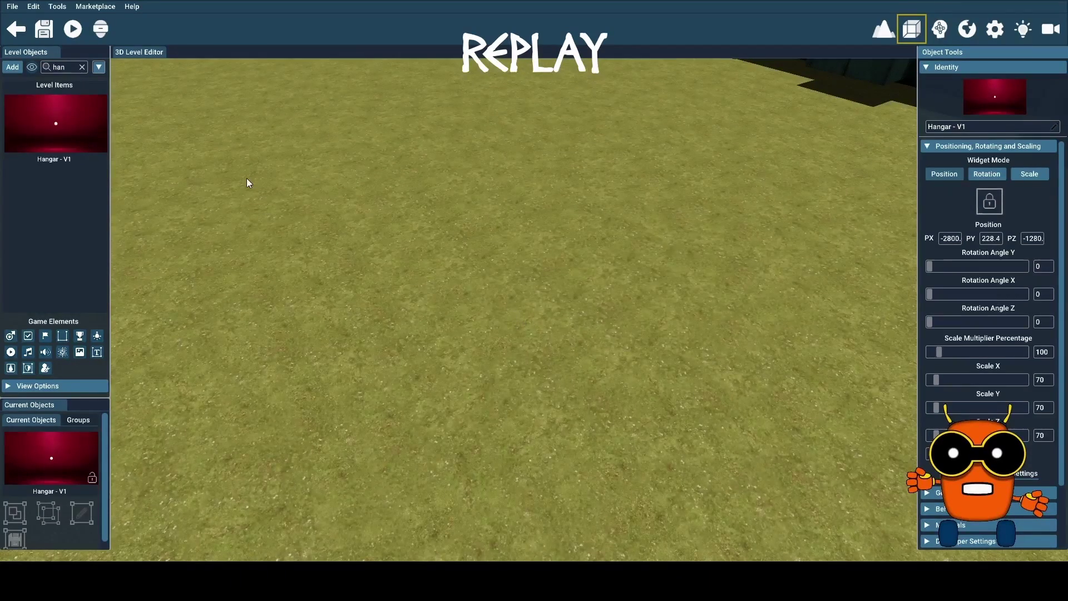
pyautogui.moveTo(256, 208); pyautogui.dragTo(268, 213)
pyautogui.click(361, 274)
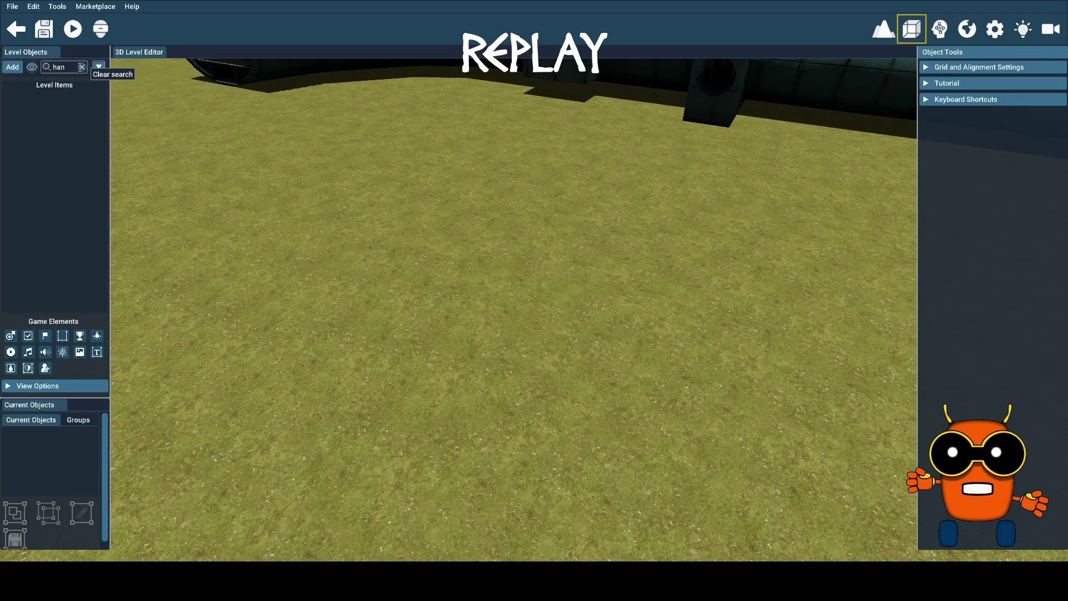
pyautogui.click(82, 66)
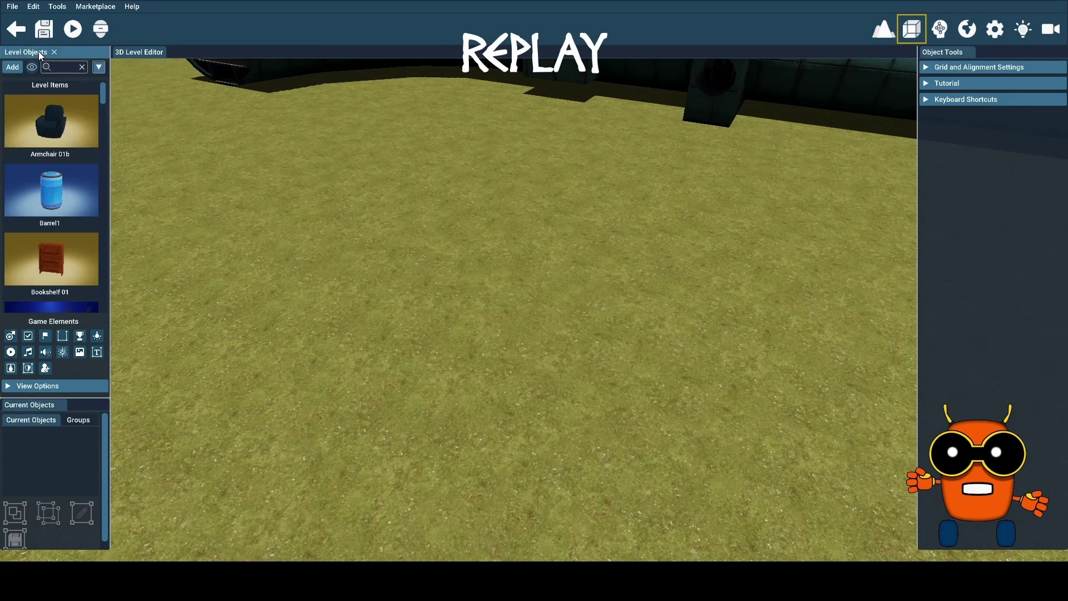
# Add Hangar - V1 from Military Collection > Hangar onto the grass beside the tunnels
pyautogui.click(13, 70)
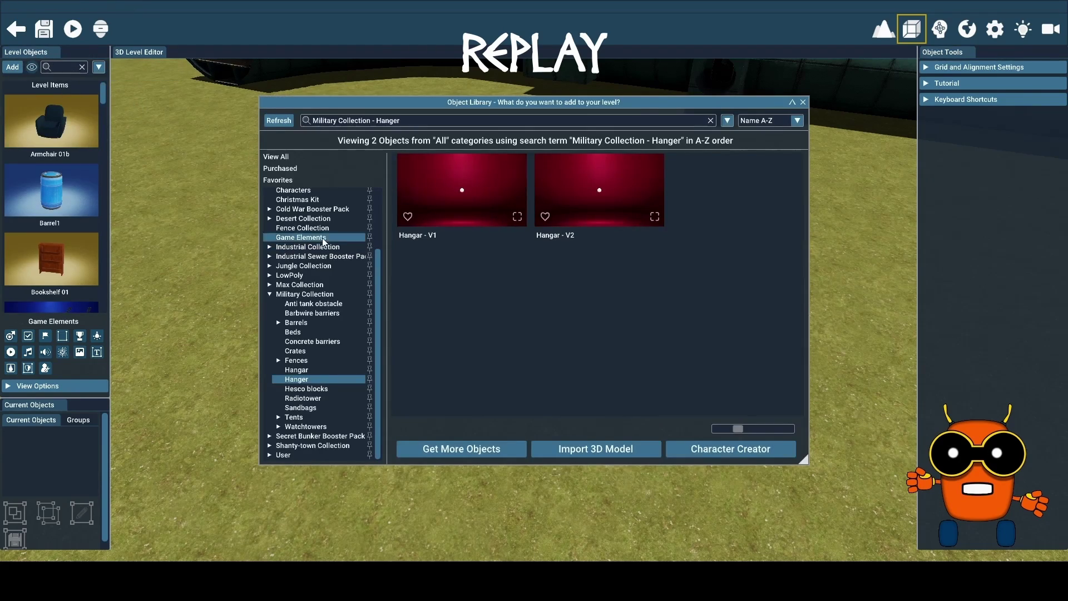
pyautogui.click(303, 371)
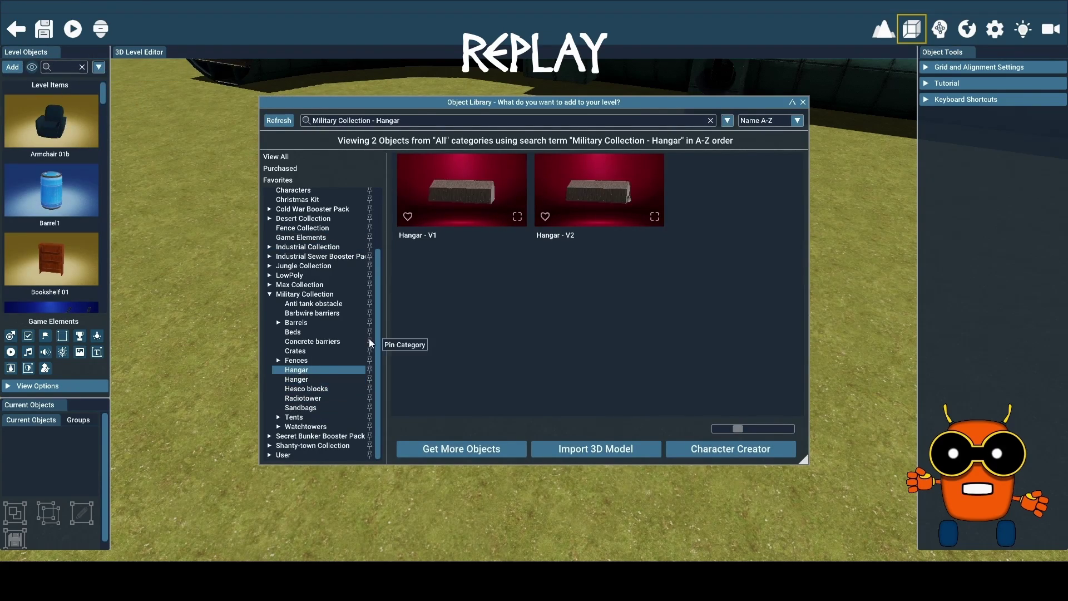
pyautogui.click(462, 193)
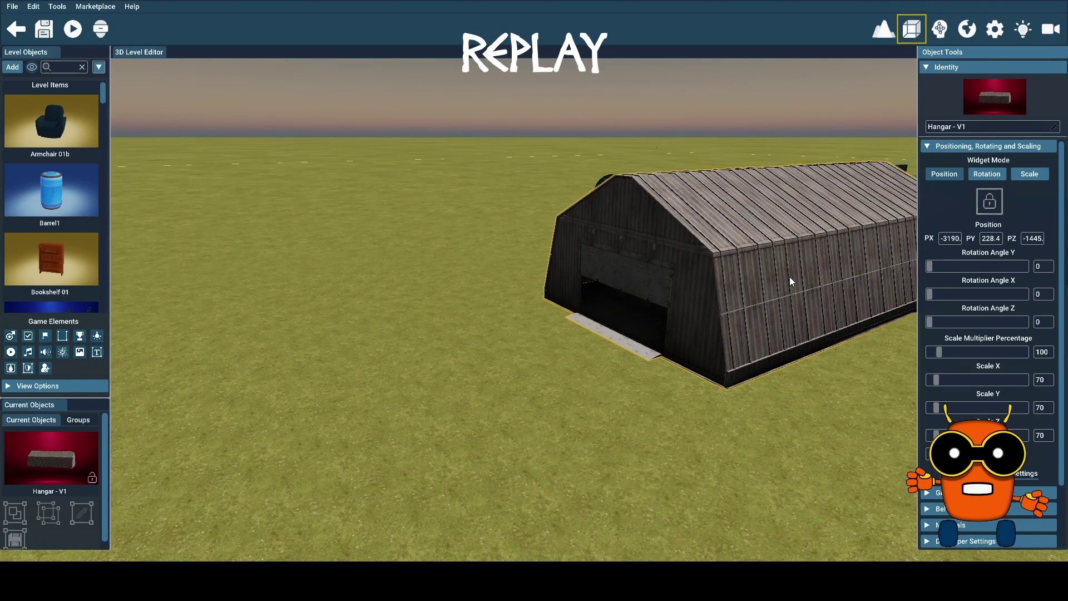
# Rotate the hangar 180° and bring its door and the tunnels into close view
pyautogui.click(993, 176)
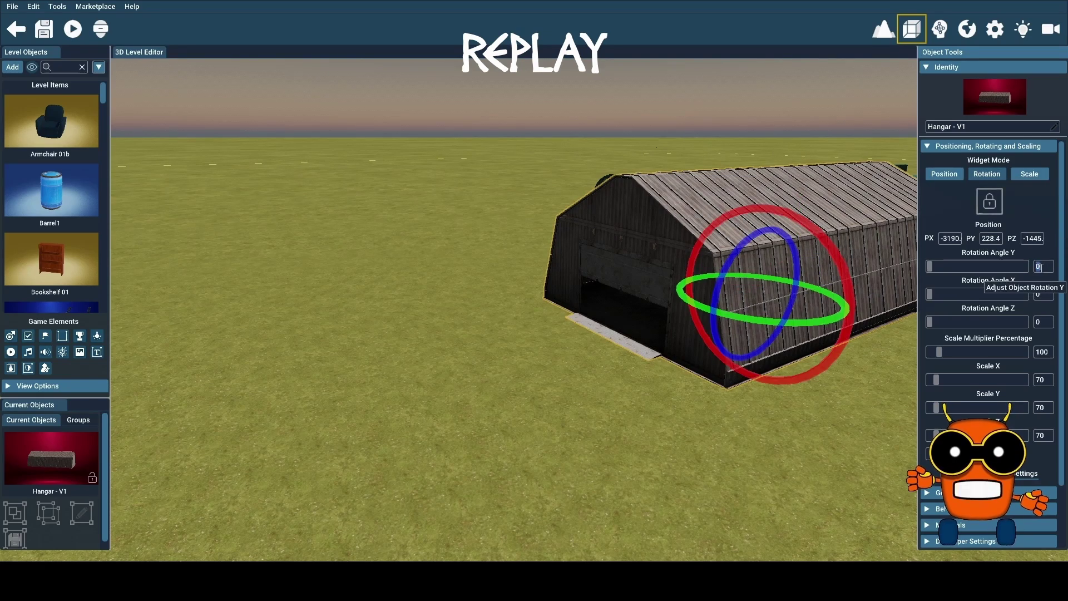
pyautogui.write('1')
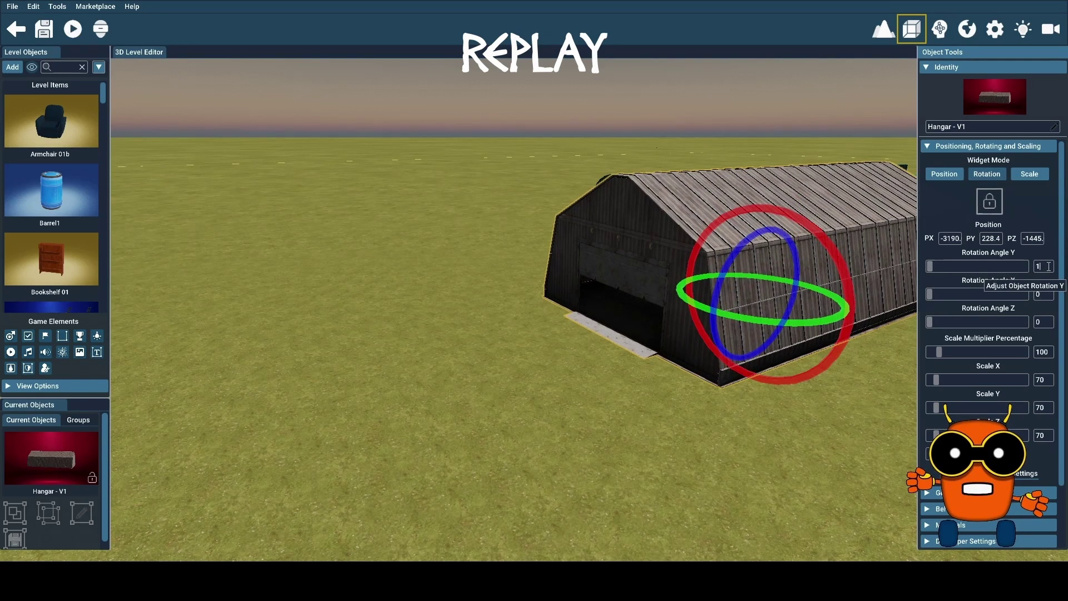
pyautogui.write('80')
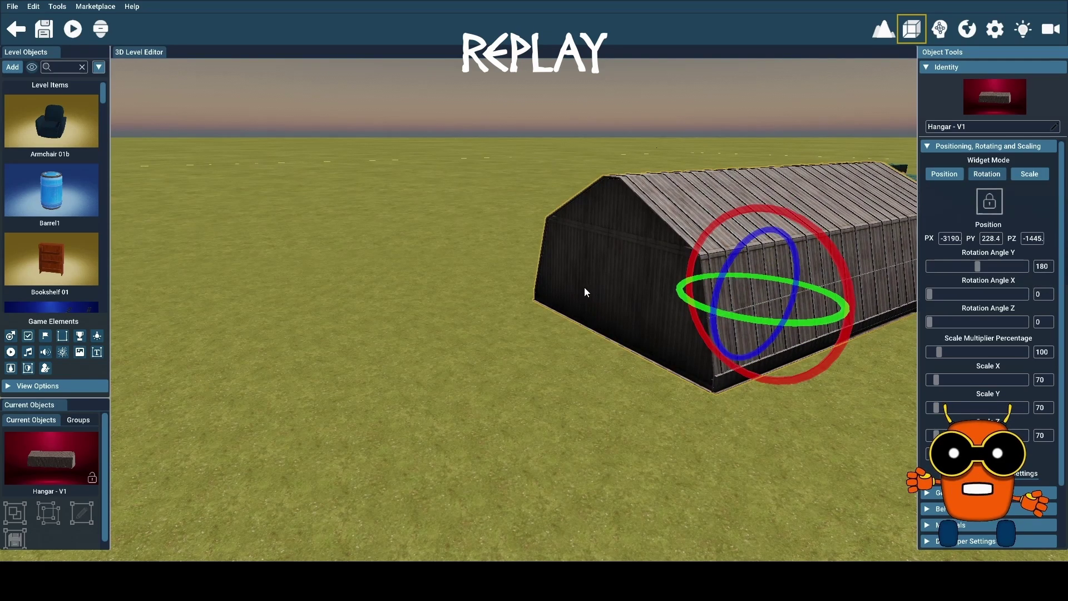
pyautogui.write('d')
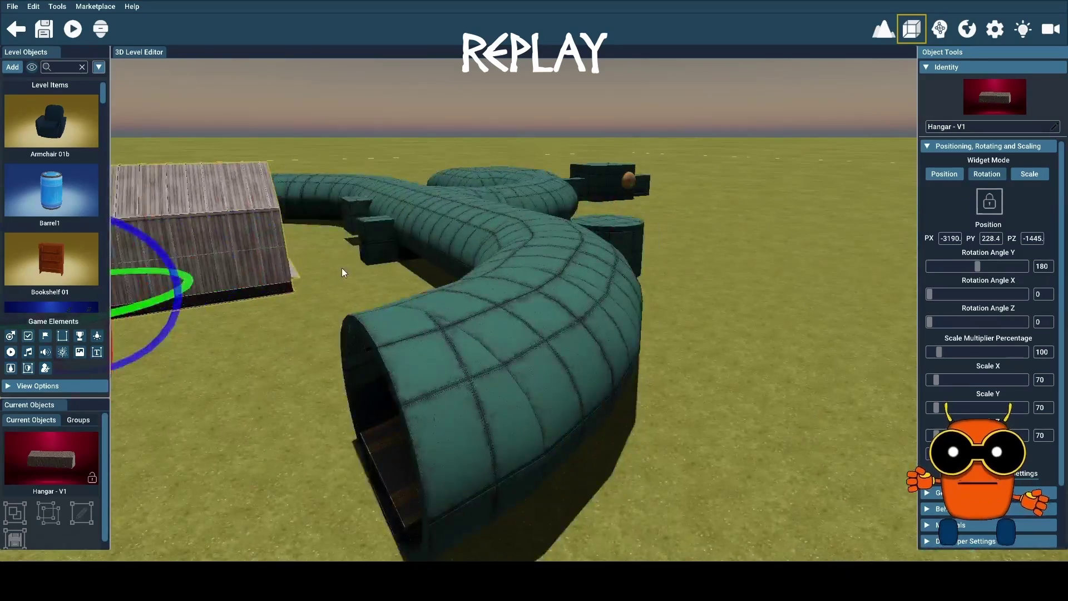
pyautogui.moveTo(342, 268); pyautogui.dragTo(341, 389)
pyautogui.press('w')
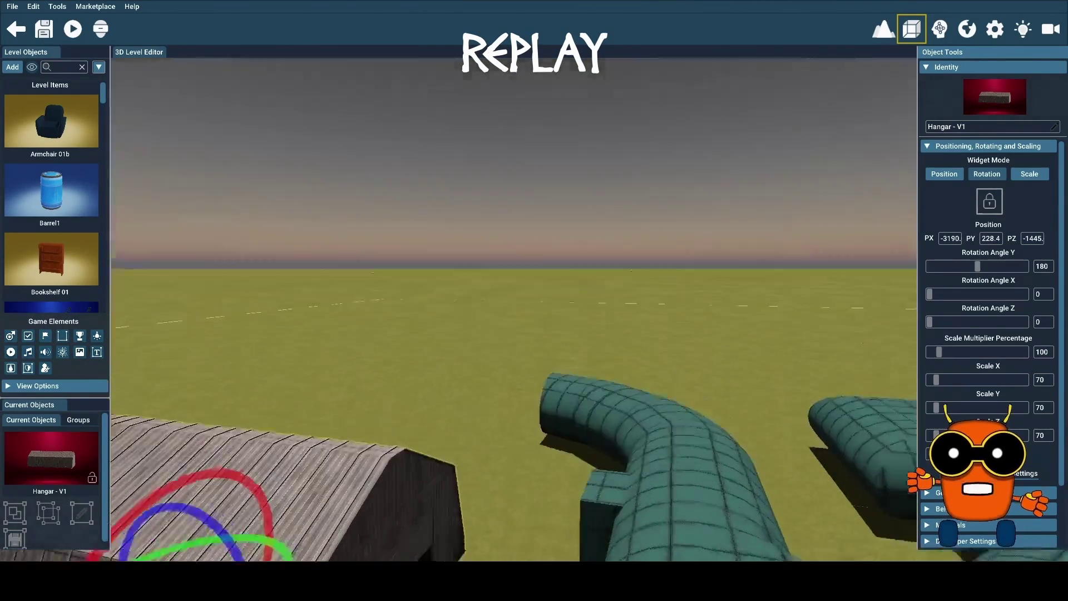
pyautogui.moveTo(344, 239); pyautogui.dragTo(344, 277)
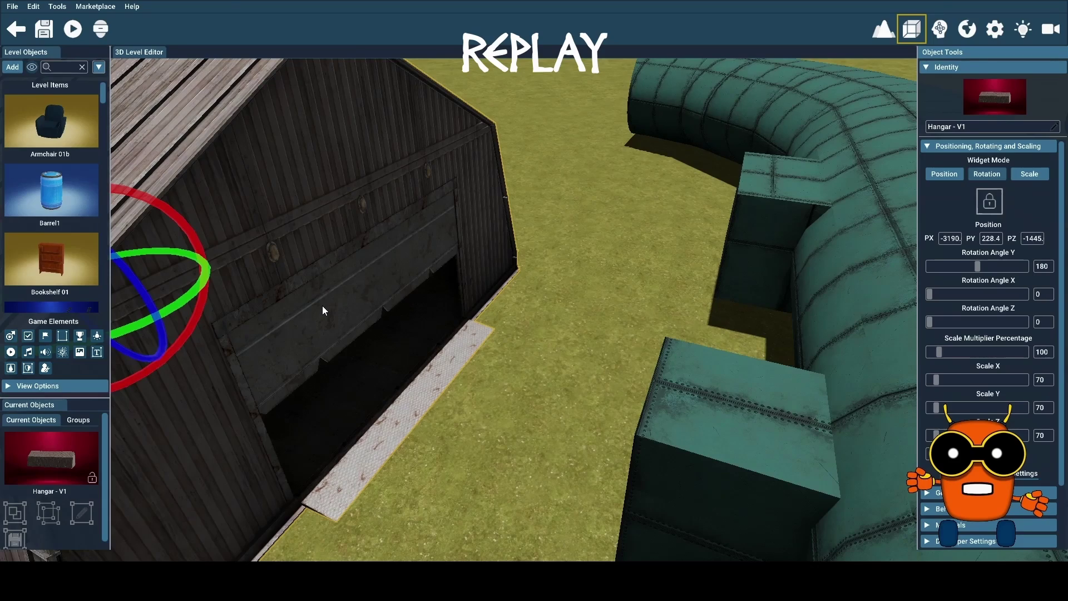
# Slide the hangar along X to -2860 so its doorway meets the tunnel, then save
pyautogui.click(950, 174)
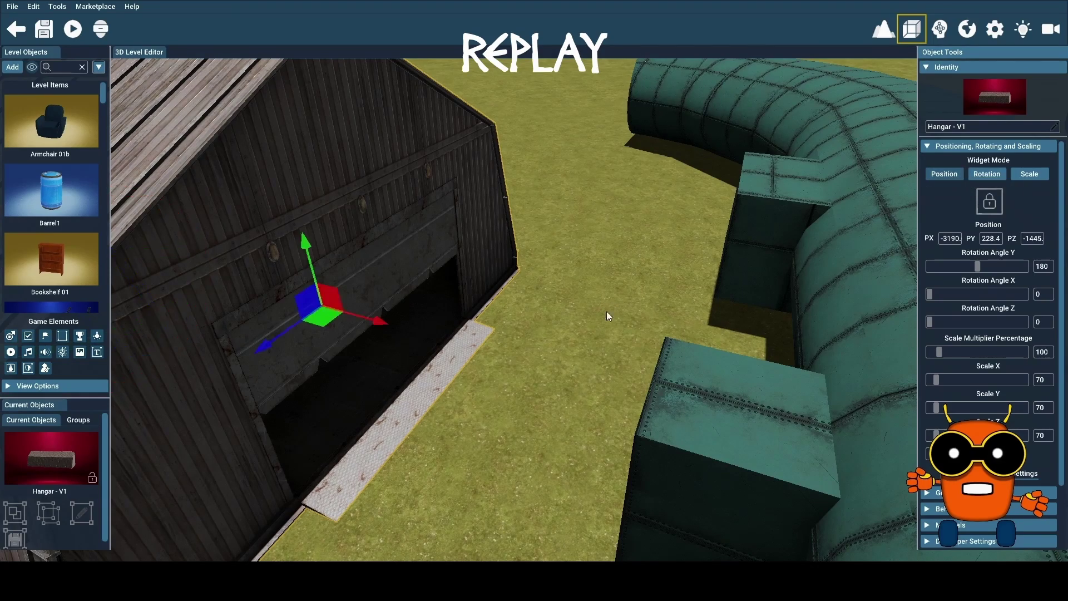
pyautogui.moveTo(381, 327); pyautogui.dragTo(720, 454)
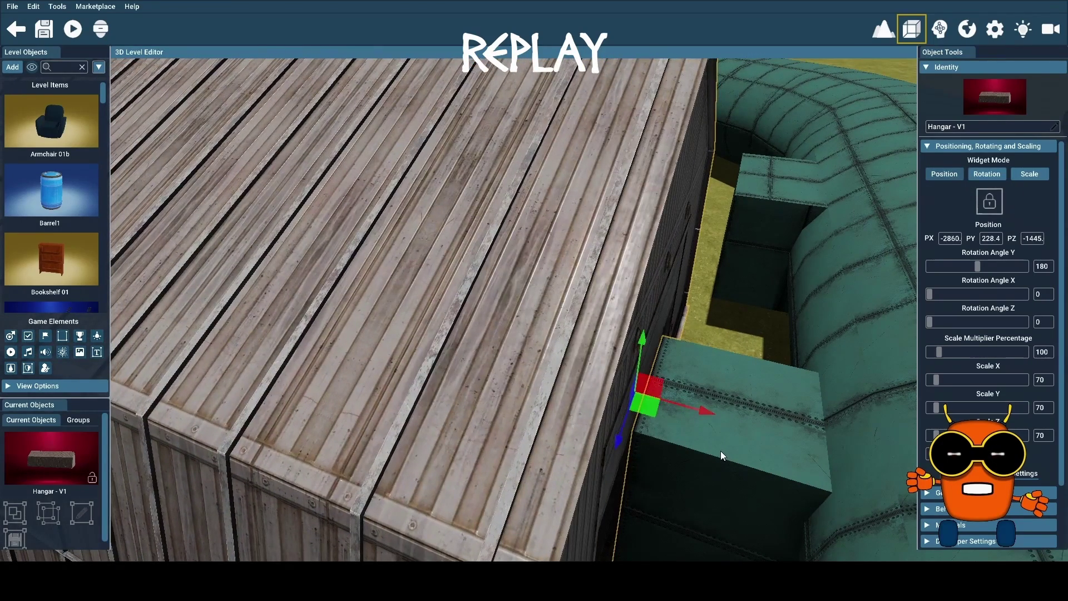
pyautogui.moveTo(708, 459); pyautogui.dragTo(585, 461)
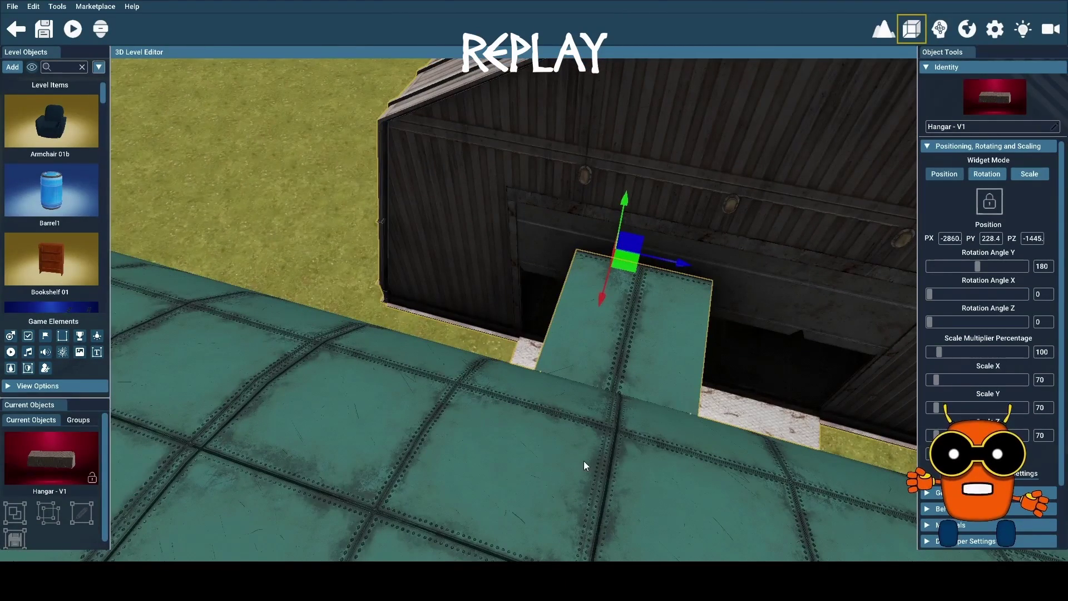
pyautogui.hotkey('ctrl', 's')
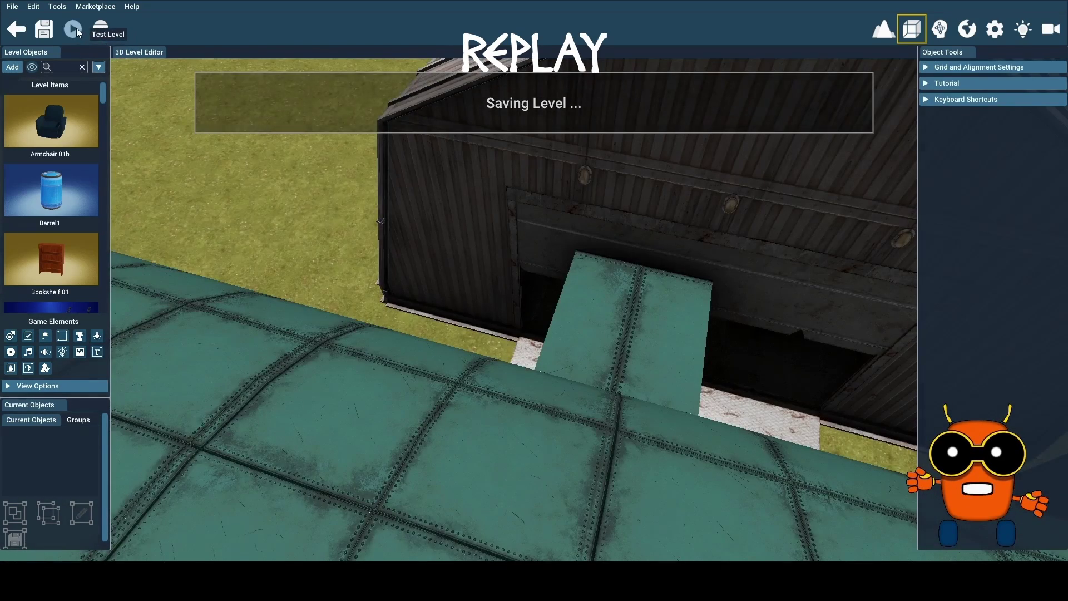
# Test-play the bunker level with the hangar and curved tunnel
pyautogui.click(76, 28)
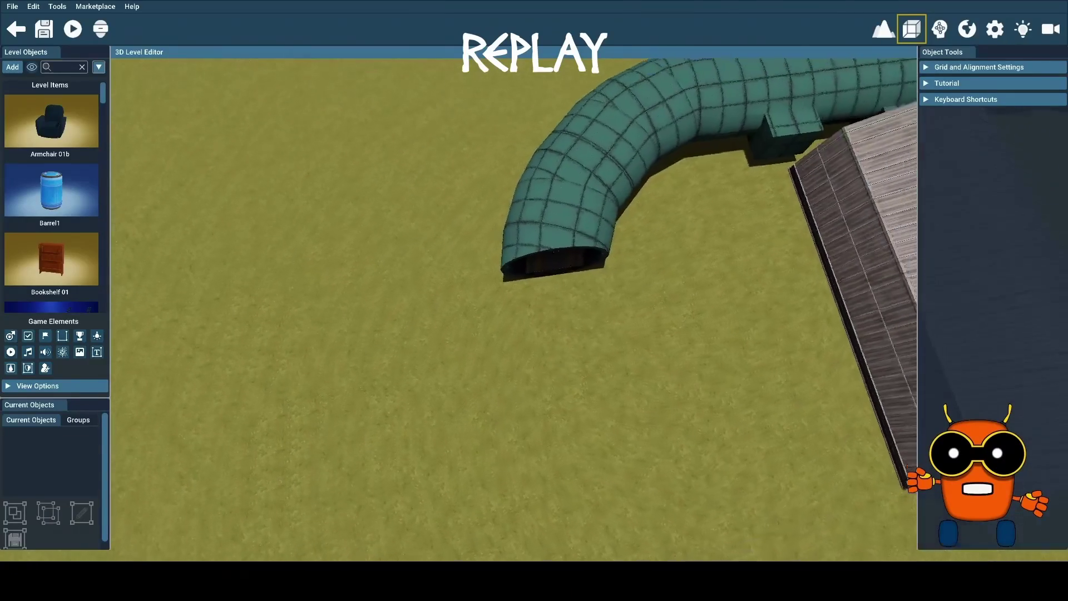
# Open the Object Library and list all Military Collection objects
pyautogui.click(13, 6)
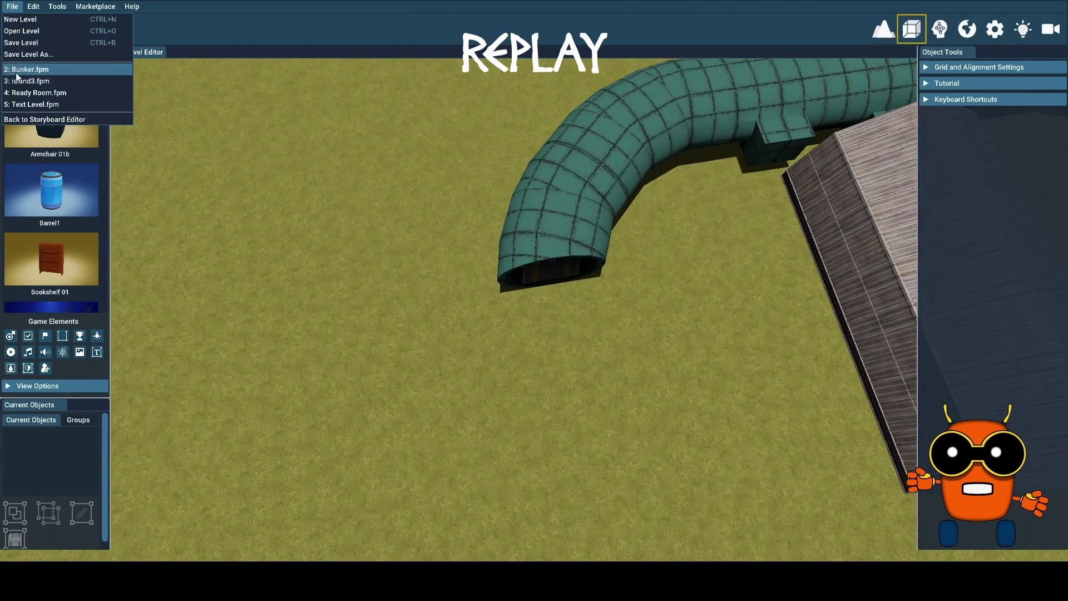
pyautogui.click(224, 32)
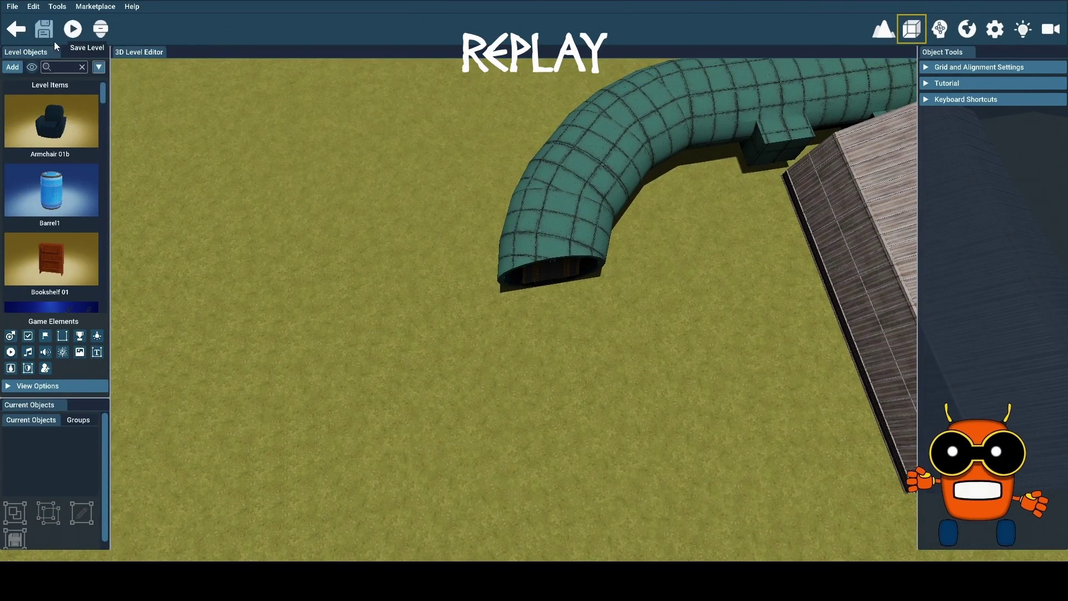
pyautogui.click(12, 67)
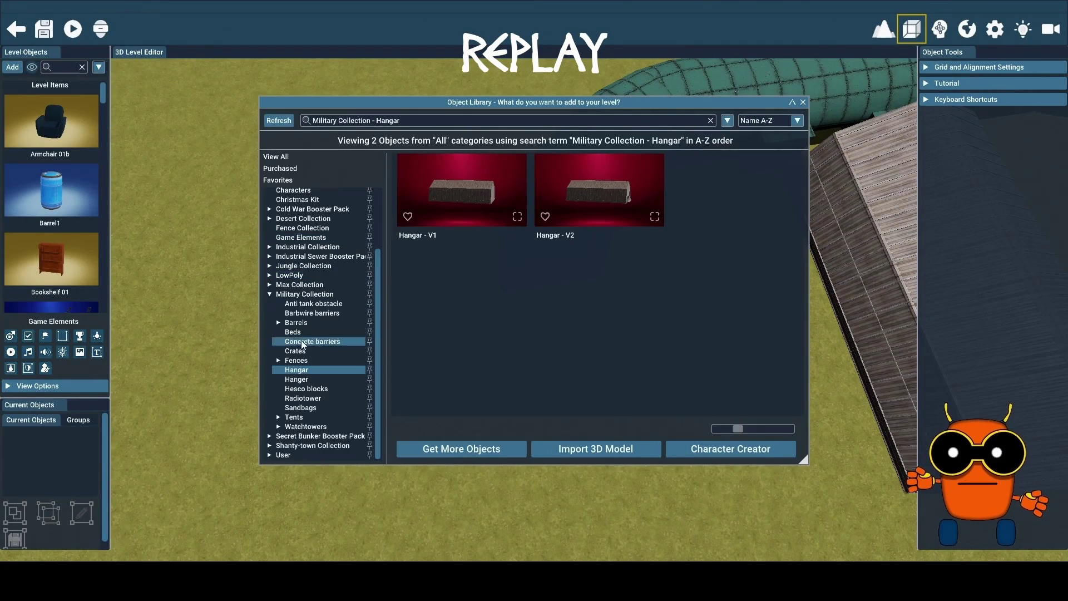
pyautogui.click(270, 295)
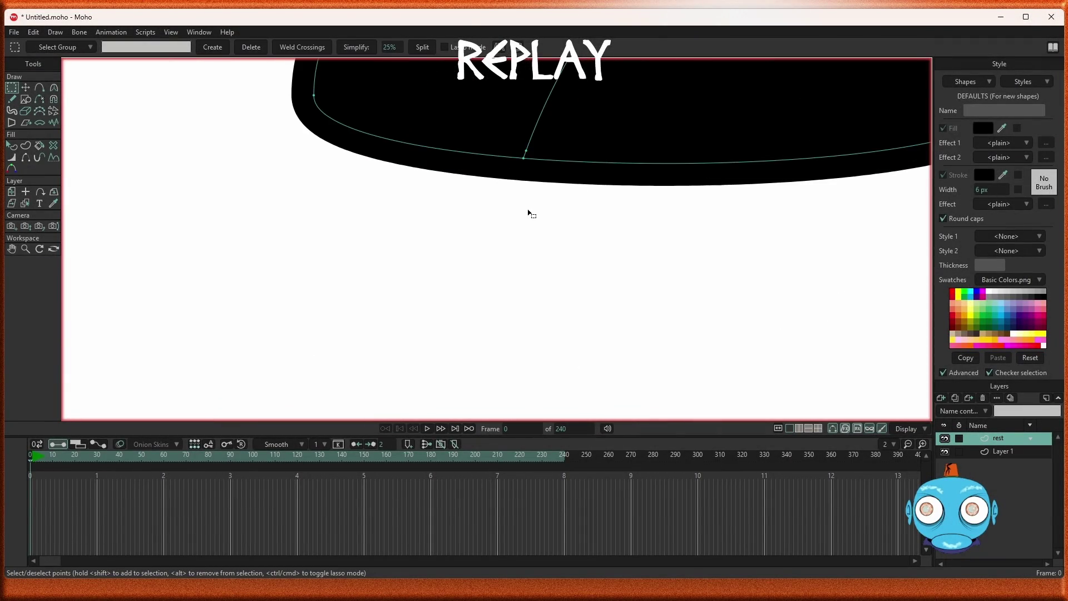
# Delete the curved stem's points atop the dome, leaving a plain black-filled dome
pyautogui.click(528, 214)
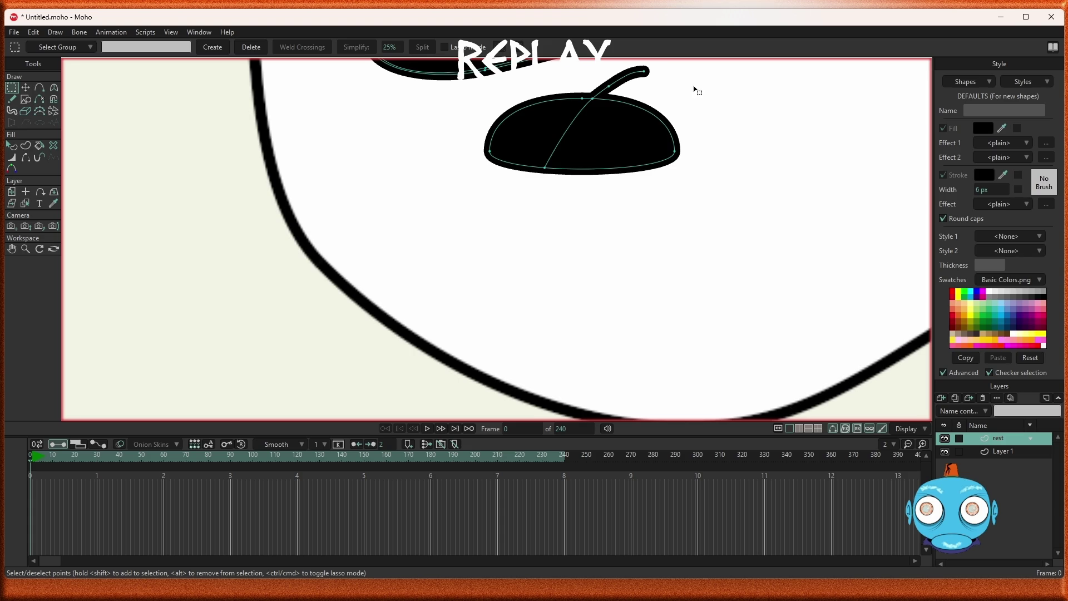
pyautogui.scroll(4, 610, 103)
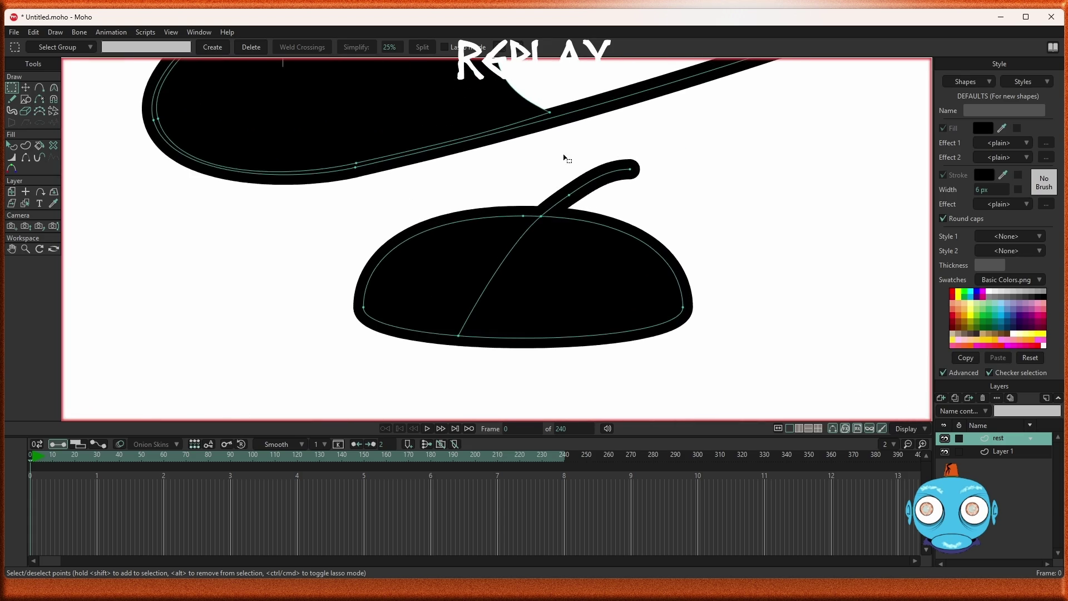
pyautogui.moveTo(607, 175); pyautogui.dragTo(658, 199)
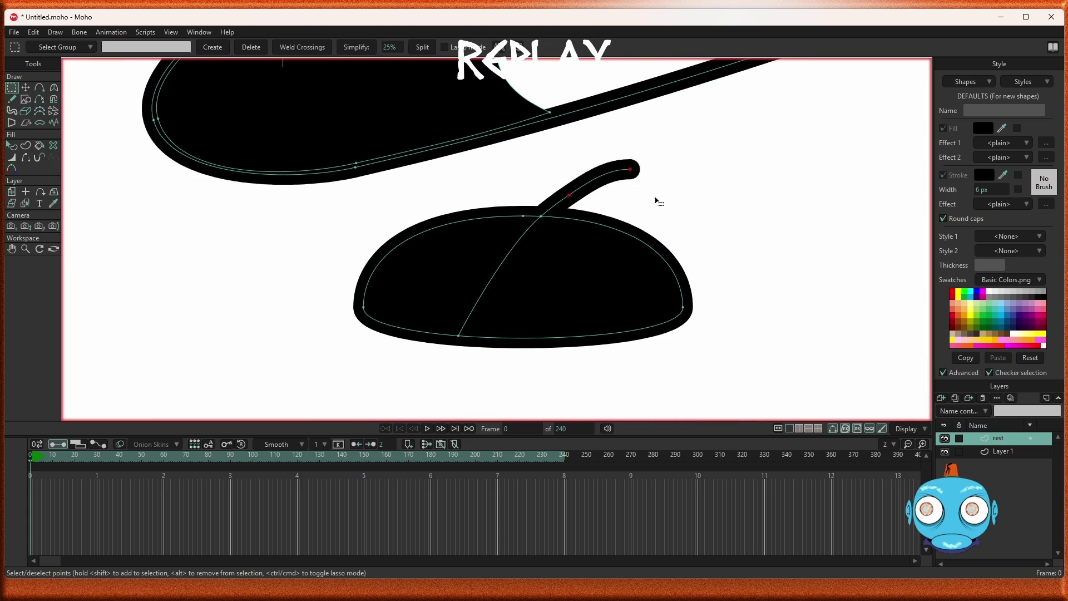
pyautogui.press('Delete')
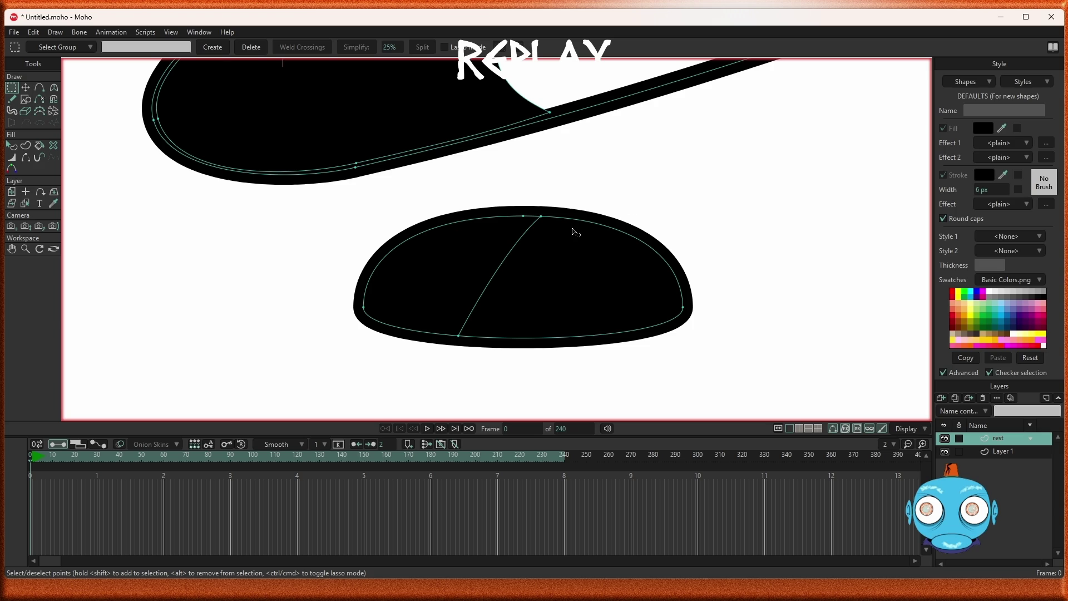
pyautogui.scroll(3, 508, 264)
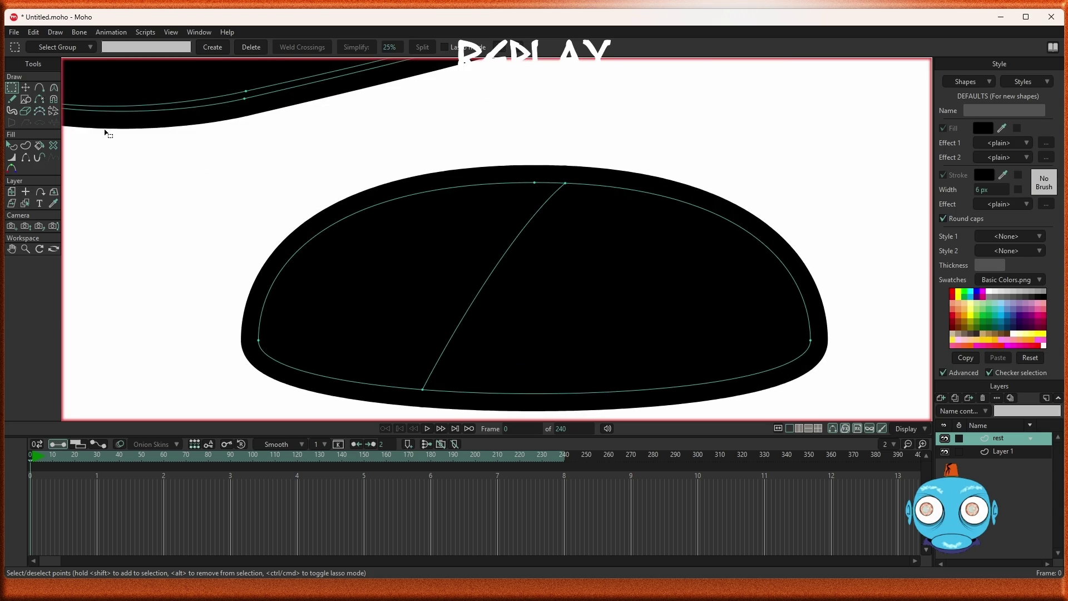
# Select the dome's outline stroke shape S4 and turn off its Stroke
pyautogui.click(11, 145)
pyautogui.click(377, 298)
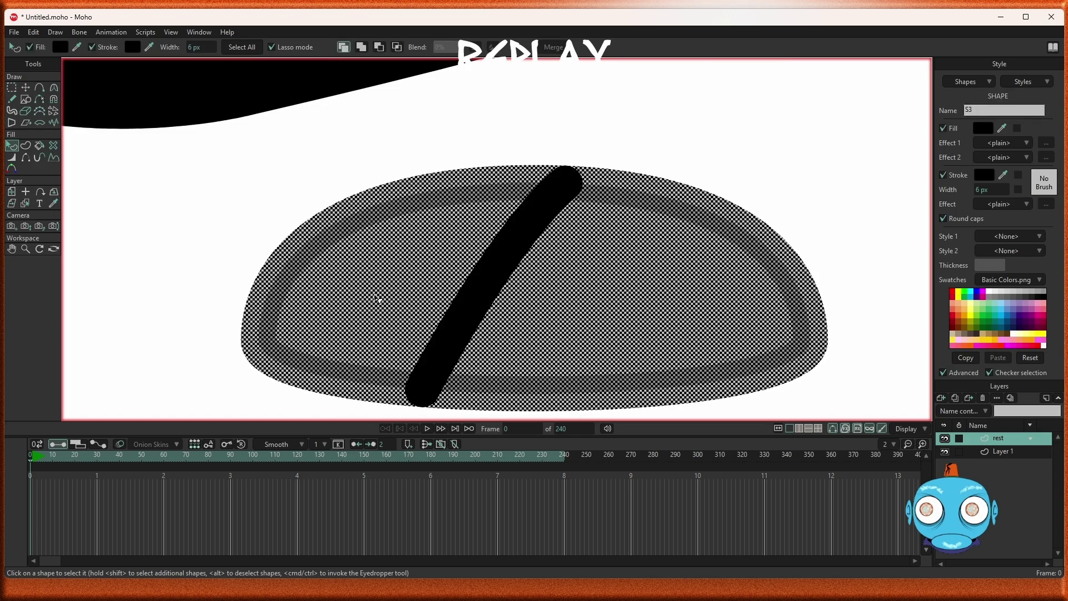
pyautogui.scroll(-4, 589, 283)
pyautogui.scroll(2, 579, 318)
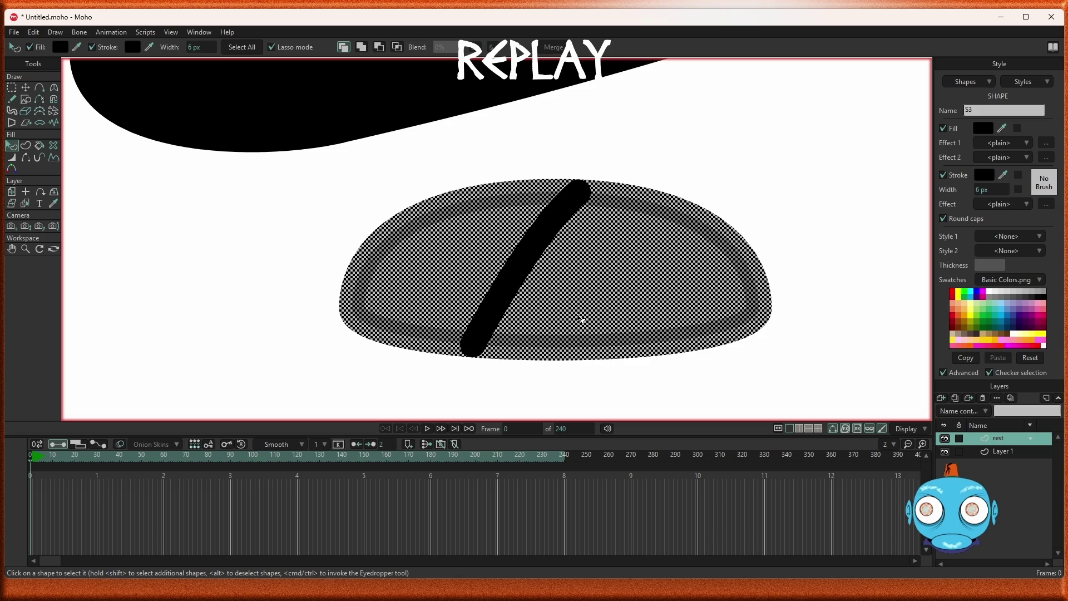
pyautogui.click(518, 276)
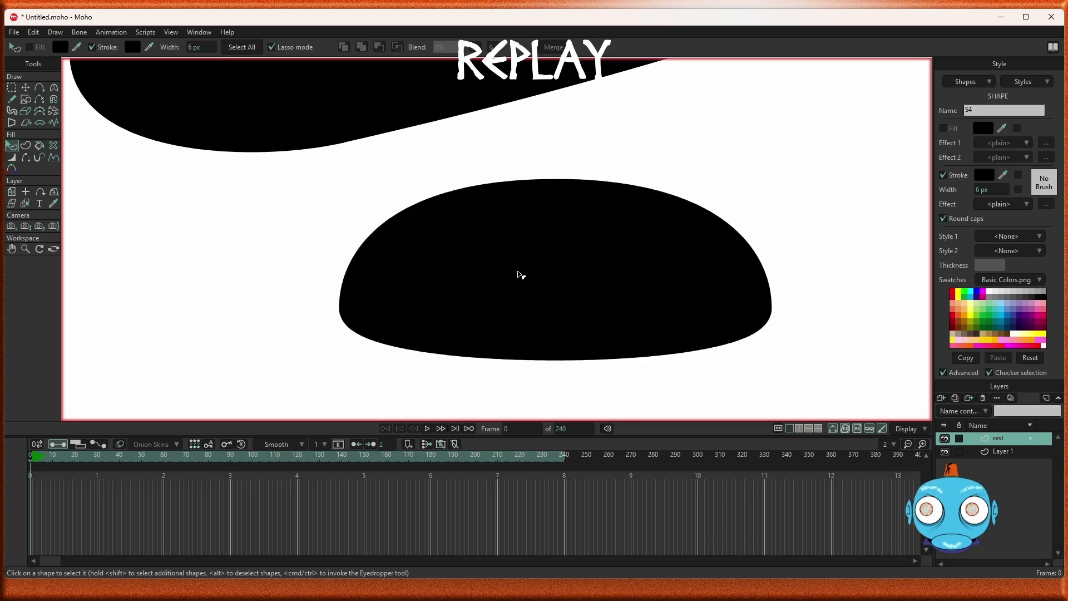
pyautogui.click(11, 87)
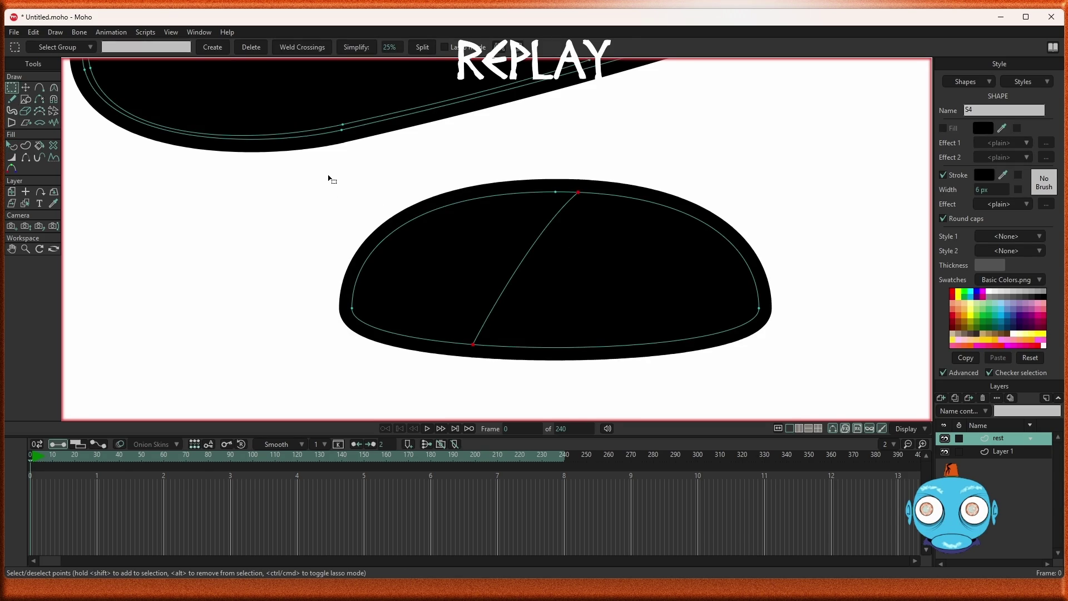
pyautogui.moveTo(332, 173)
pyautogui.mouseDown()
pyautogui.moveTo(799, 362)
pyautogui.moveTo(801, 374)
pyautogui.mouseUp()
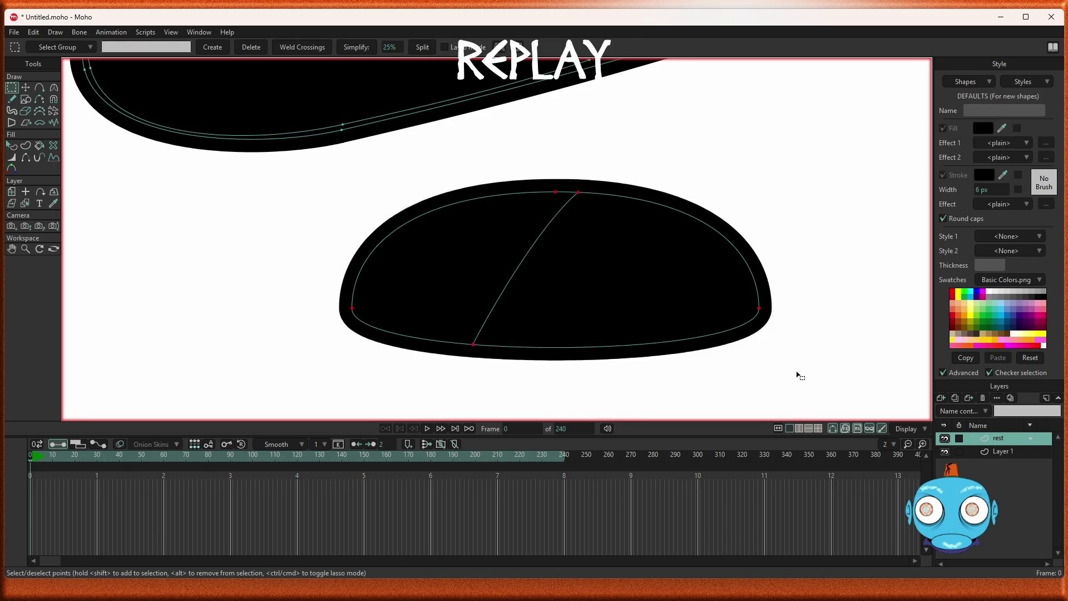
pyautogui.press('q')
pyautogui.click(579, 273)
pyautogui.keyDown('shift'); pyautogui.click(532, 261); pyautogui.keyUp('shift')
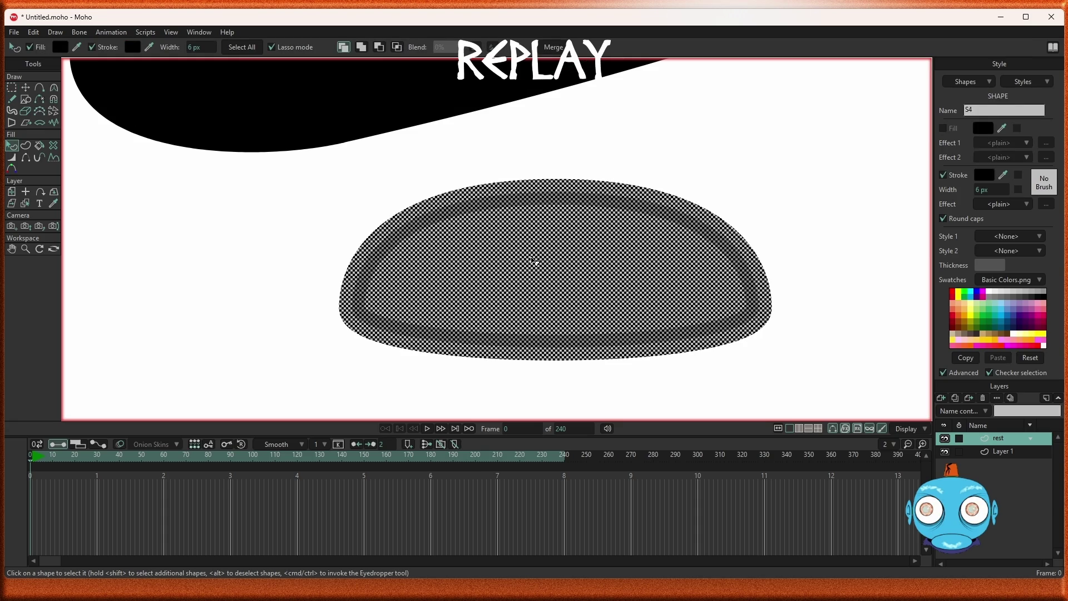
pyautogui.click(944, 175)
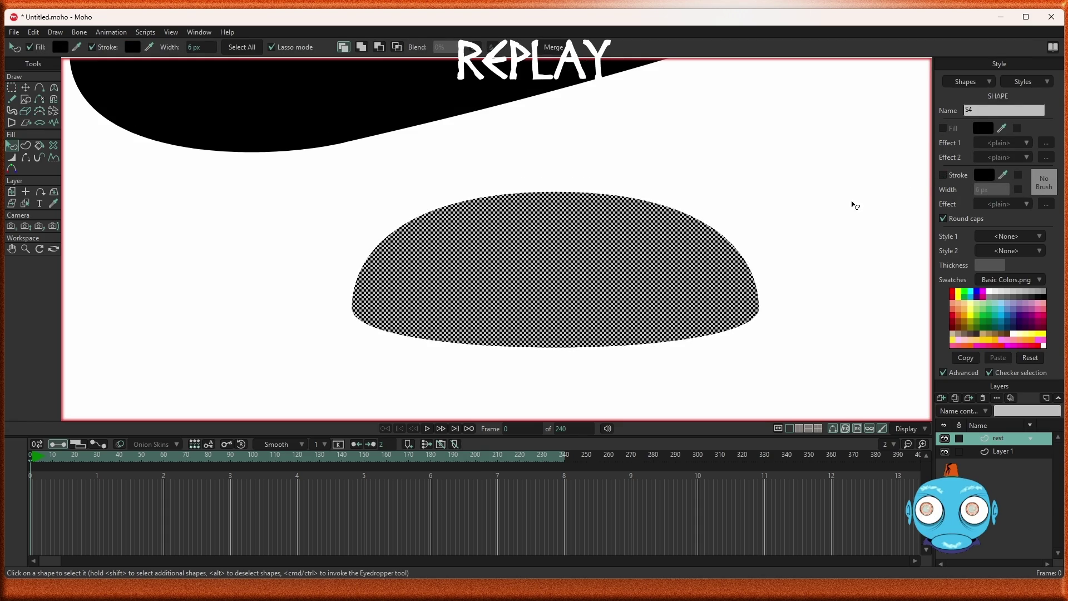
# Select the dome's fill shape S3 and turn off its Fill
pyautogui.click(746, 214)
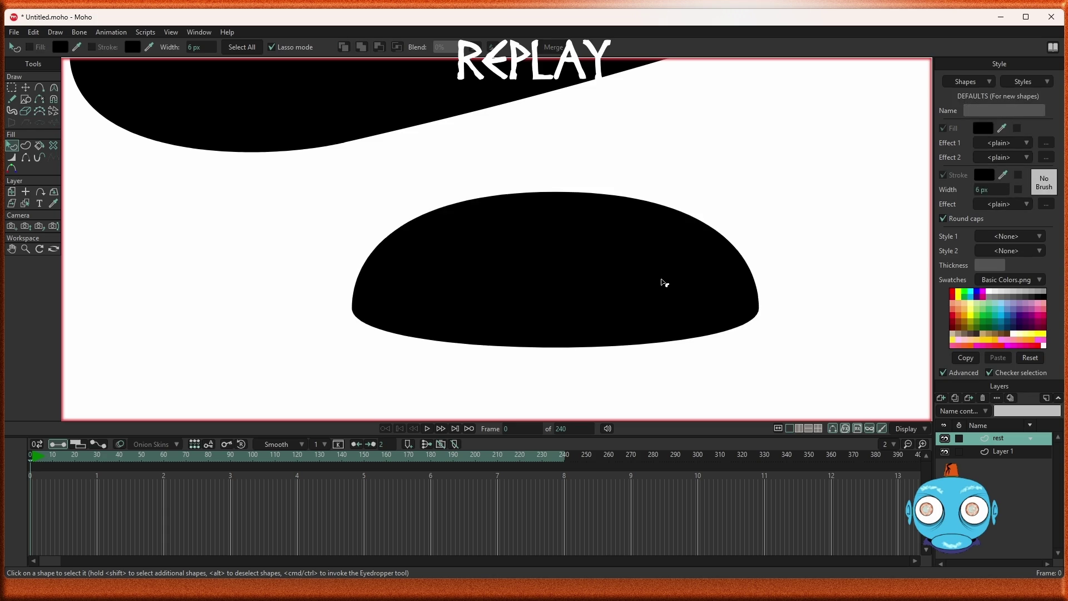
pyautogui.click(664, 281)
pyautogui.click(943, 129)
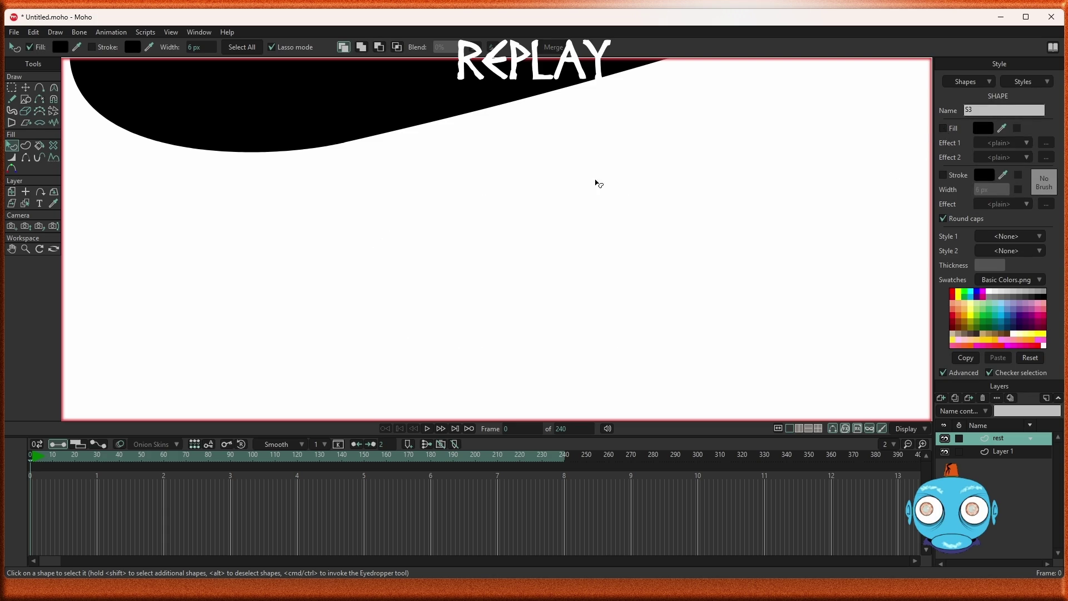
# Delete every point of the dome outline and diagonal line, then pick the Freehand tool
pyautogui.click(26, 145)
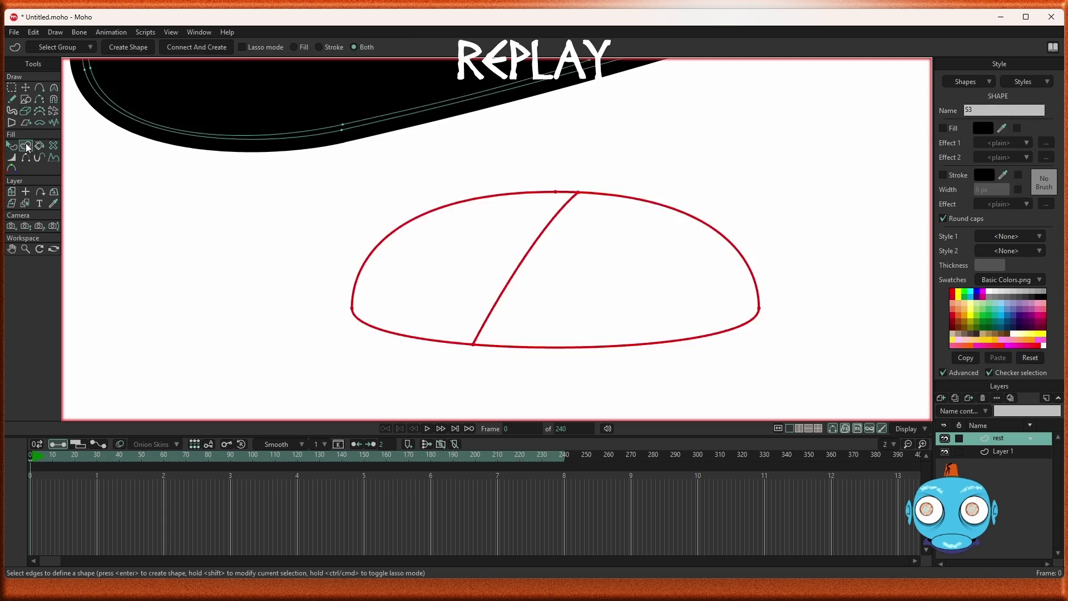
pyautogui.click(373, 205)
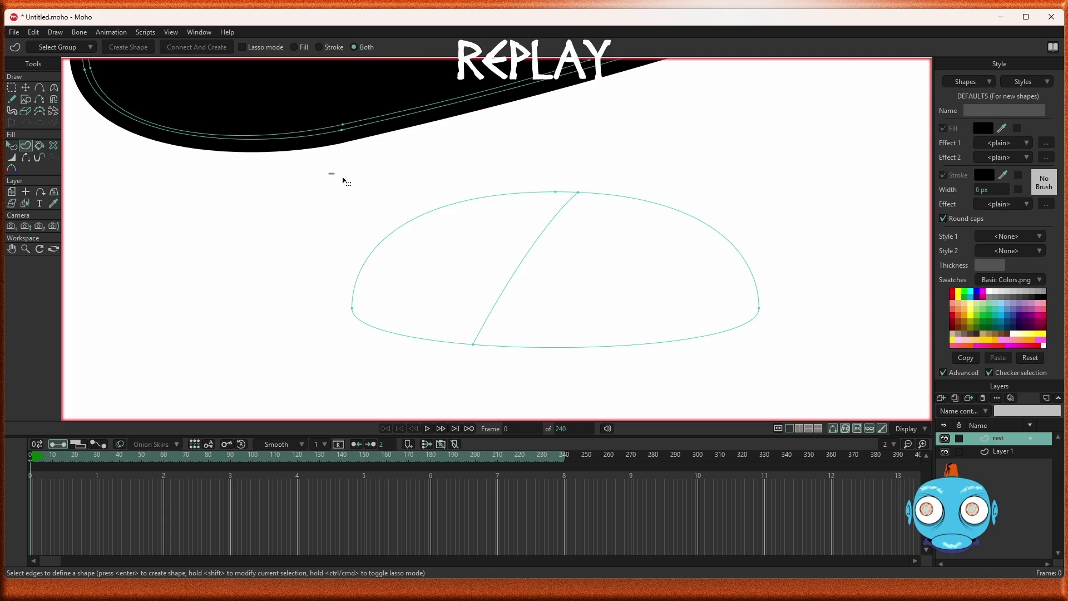
pyautogui.moveTo(328, 173); pyautogui.dragTo(803, 389)
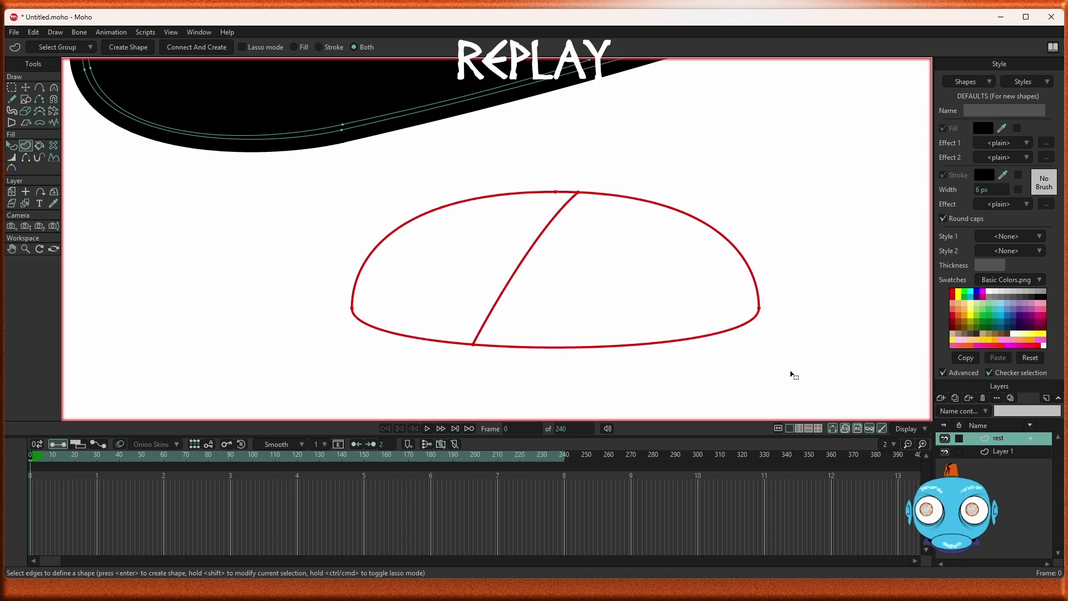
pyautogui.click(11, 87)
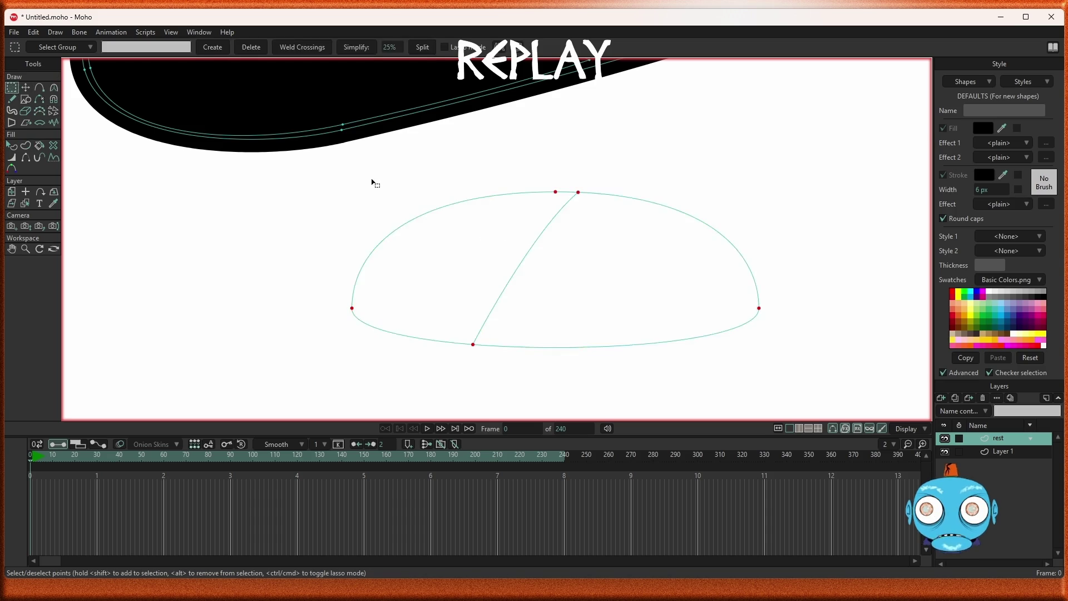
pyautogui.moveTo(327, 169)
pyautogui.mouseDown()
pyautogui.moveTo(672, 349)
pyautogui.moveTo(803, 386)
pyautogui.mouseUp()
pyautogui.press('Delete')
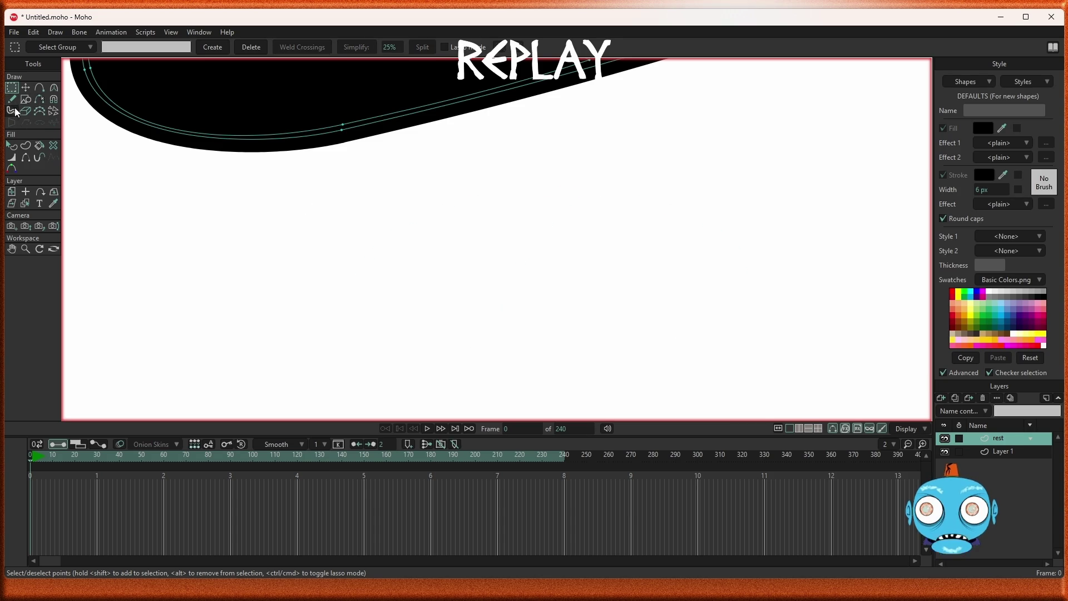
pyautogui.click(12, 99)
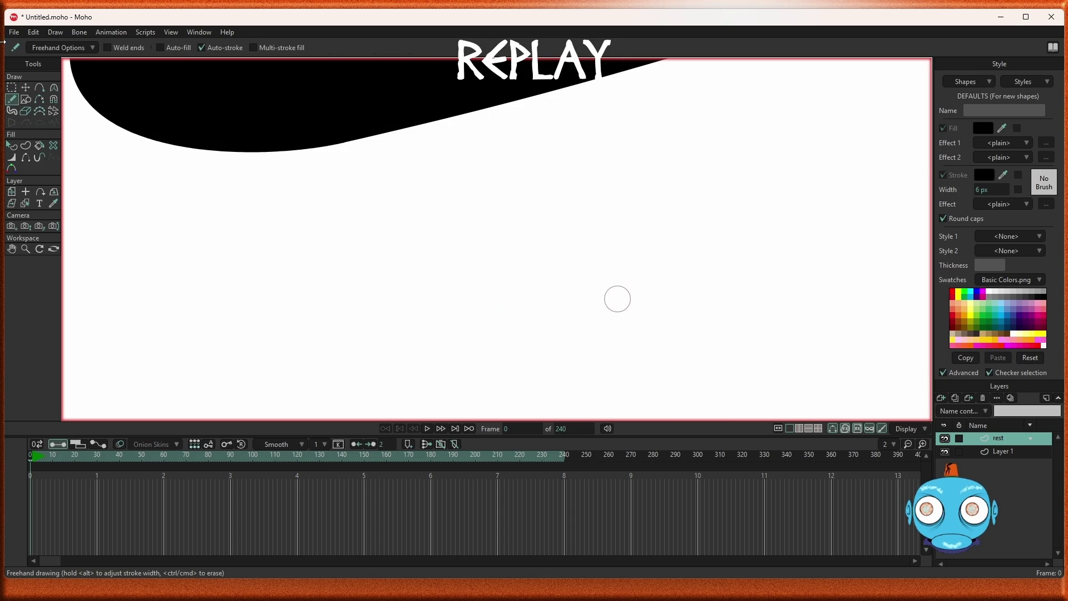
# With Auto-fill and Multi-stroke fill on, draw a closed filled blob below the black shape
pyautogui.click(161, 49)
pyautogui.click(255, 47)
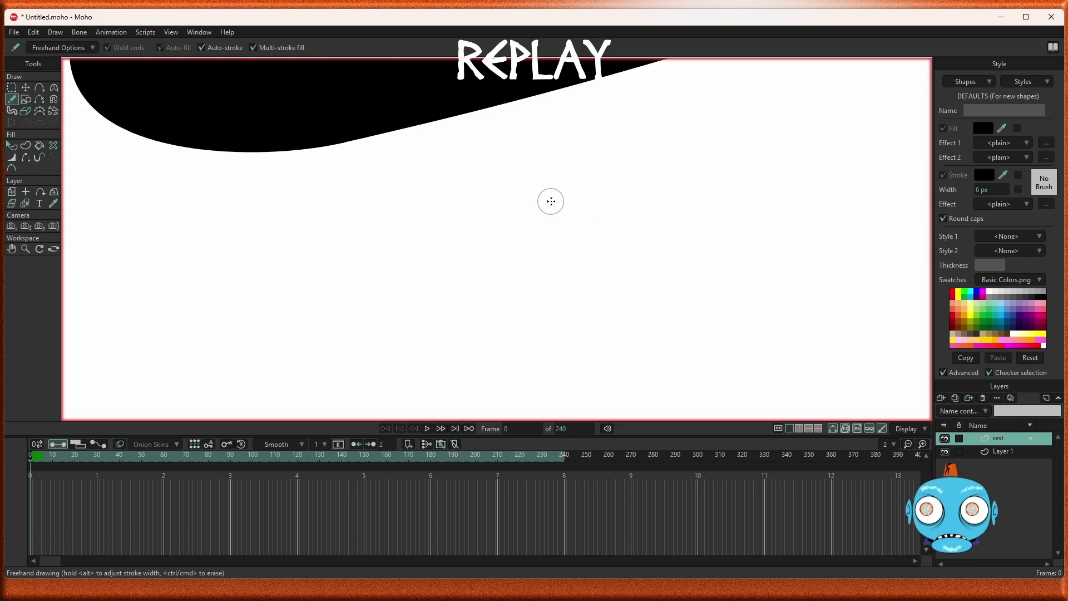
pyautogui.moveTo(551, 202)
pyautogui.mouseDown()
pyautogui.moveTo(422, 214)
pyautogui.moveTo(391, 299)
pyautogui.moveTo(503, 310)
pyautogui.moveTo(557, 201)
pyautogui.moveTo(699, 248)
pyautogui.moveTo(619, 334)
pyautogui.moveTo(477, 331)
pyautogui.moveTo(517, 281)
pyautogui.moveTo(546, 198)
pyautogui.mouseUp()
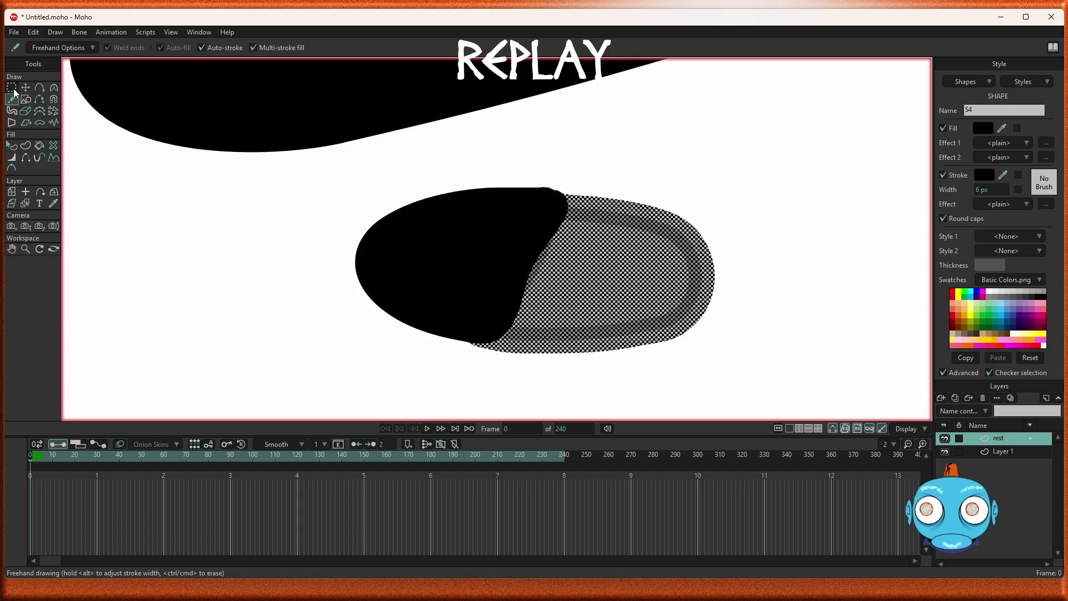
# Select all outline points of both the left and right halves of the new blob
pyautogui.click(11, 146)
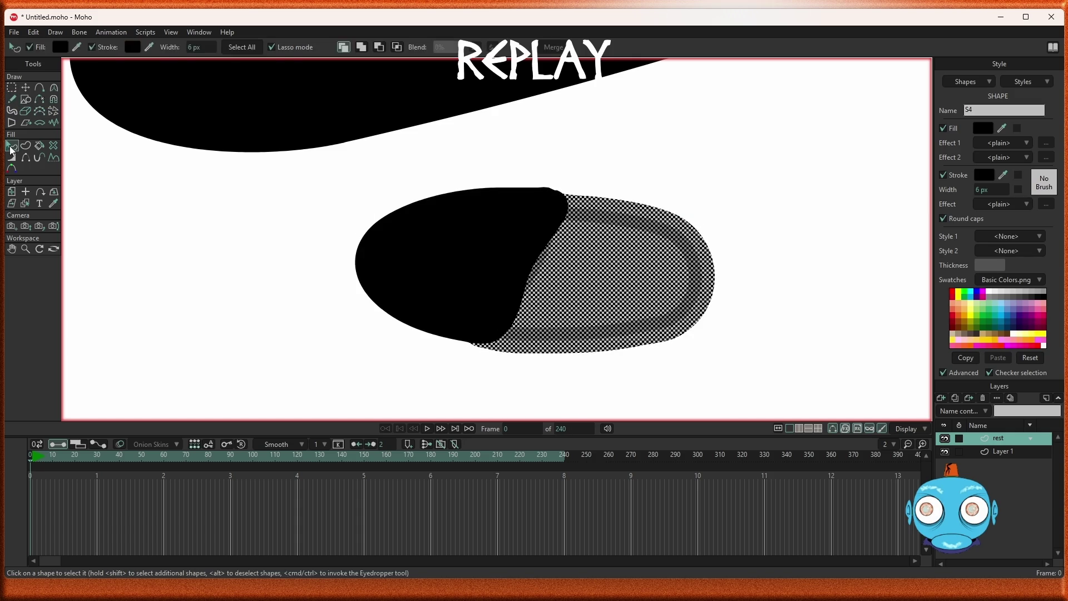
pyautogui.click(265, 322)
pyautogui.click(441, 283)
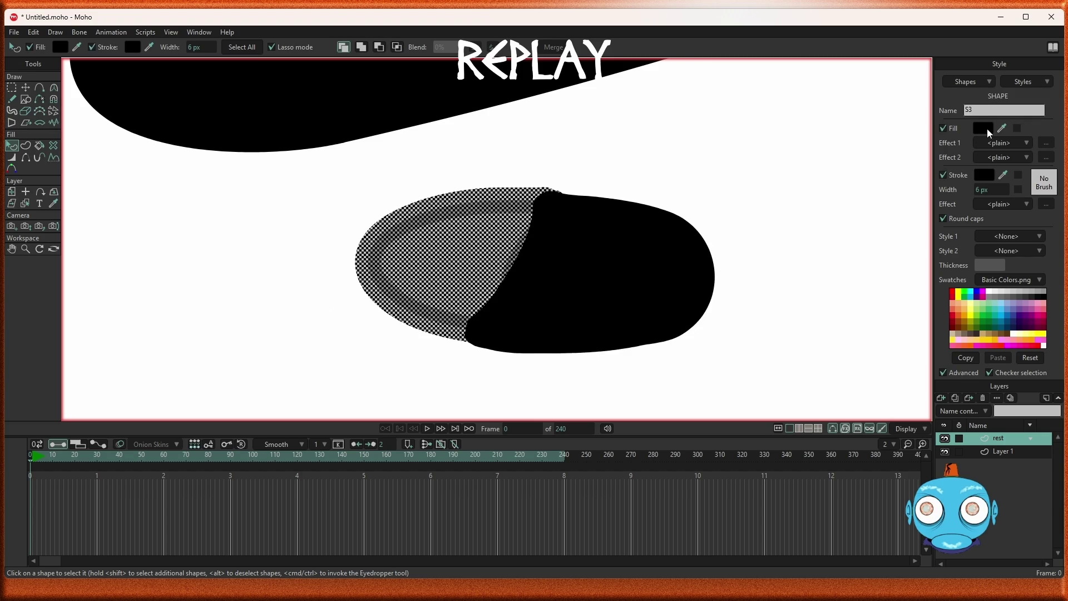
pyautogui.click(12, 88)
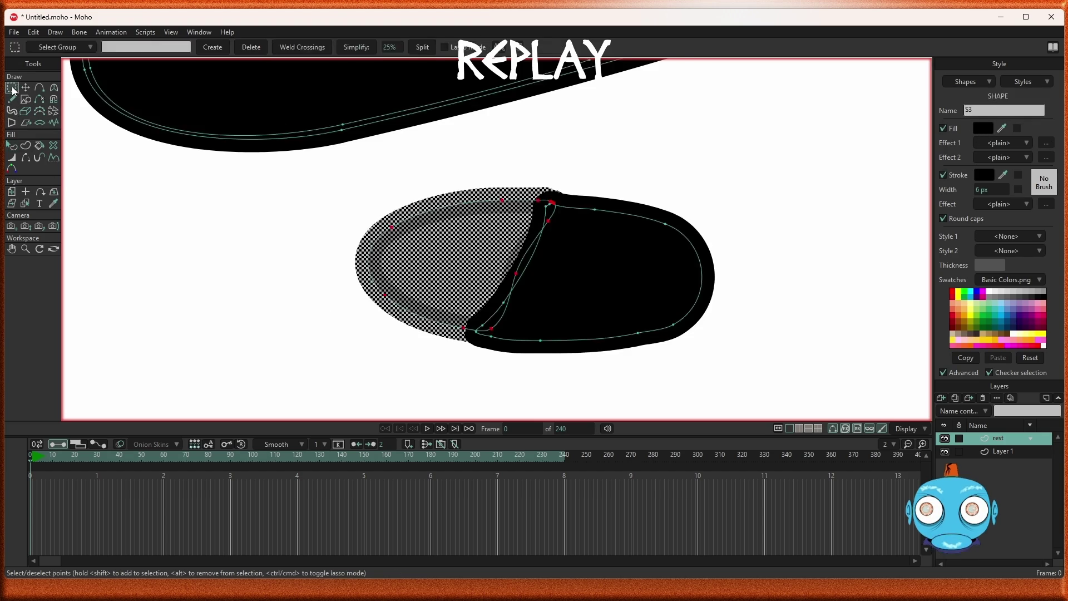
pyautogui.click(168, 245)
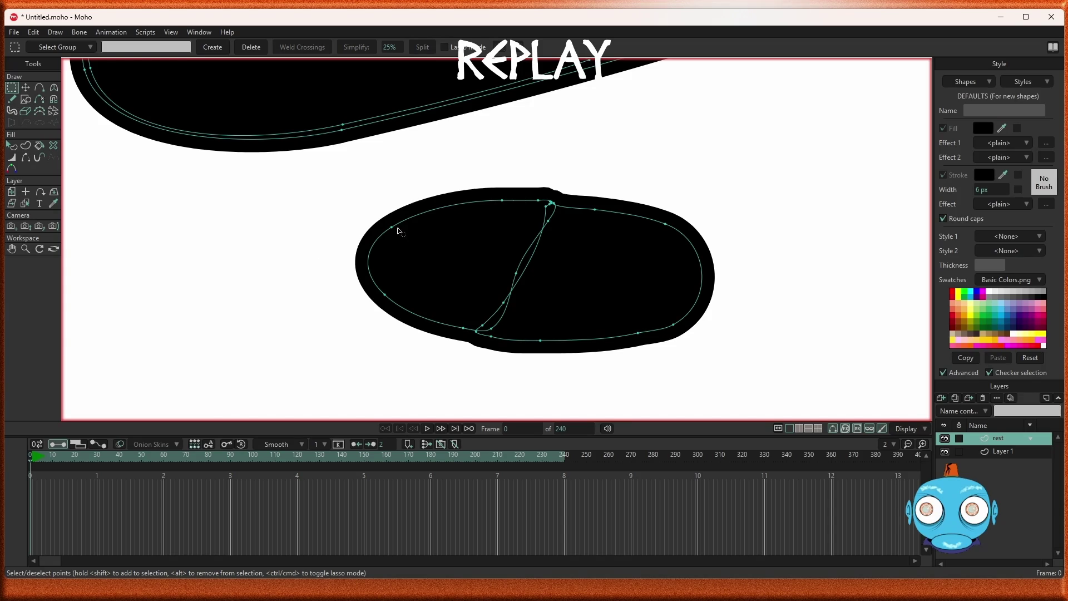
pyautogui.doubleClick(417, 252)
pyautogui.moveTo(322, 174)
pyautogui.mouseDown()
pyautogui.moveTo(665, 351)
pyautogui.moveTo(757, 375)
pyautogui.moveTo(740, 364)
pyautogui.mouseUp()
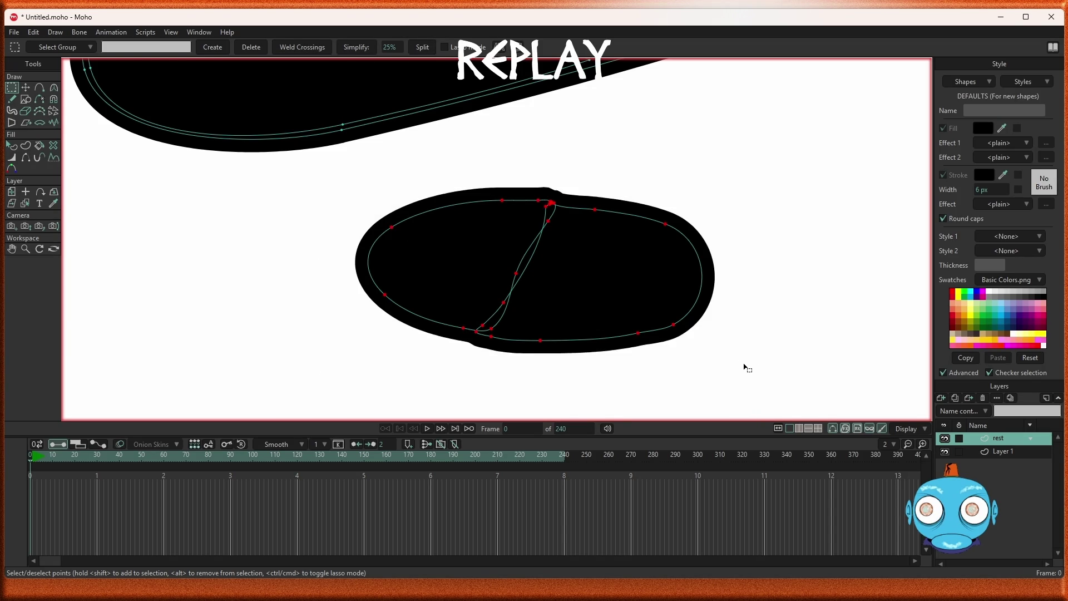
# Simplify the selected outlines and delete two extra points near the top junction
pyautogui.click(356, 48)
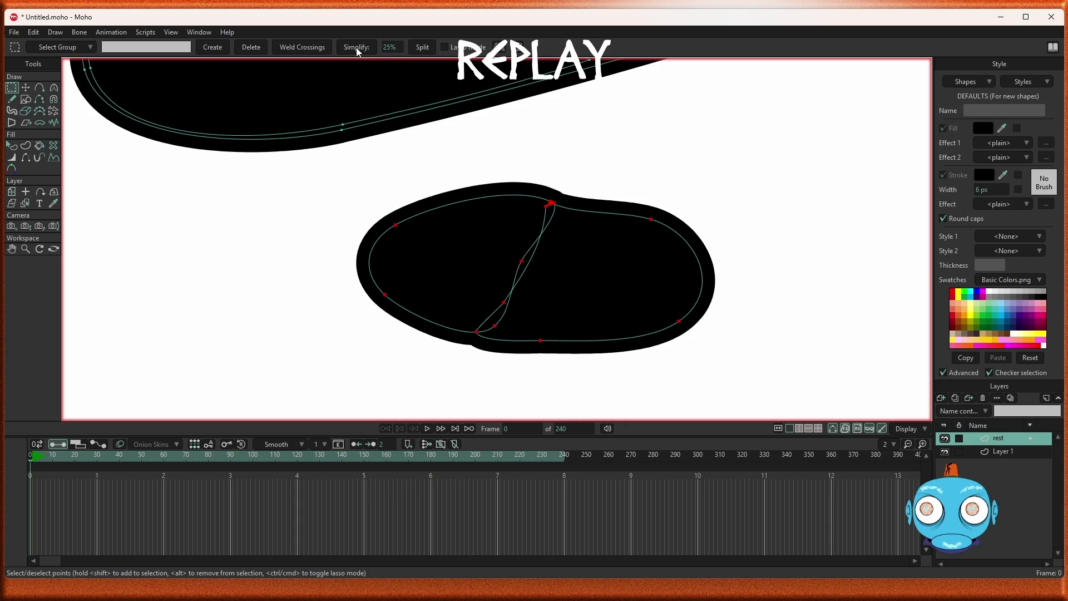
pyautogui.scroll(5, 573, 211)
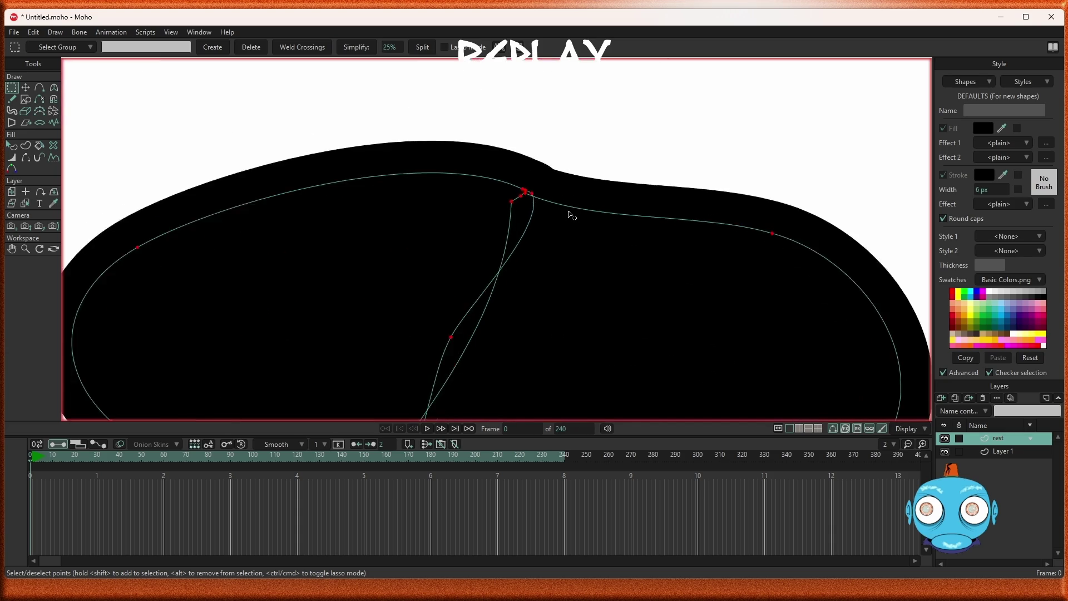
pyautogui.scroll(1, 596, 114)
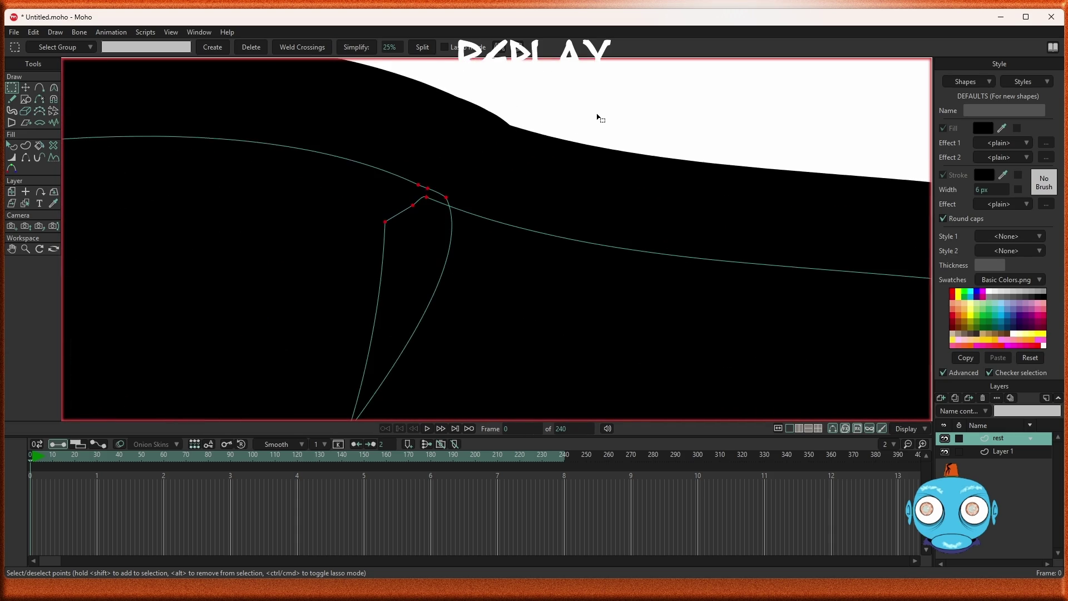
pyautogui.click(597, 114)
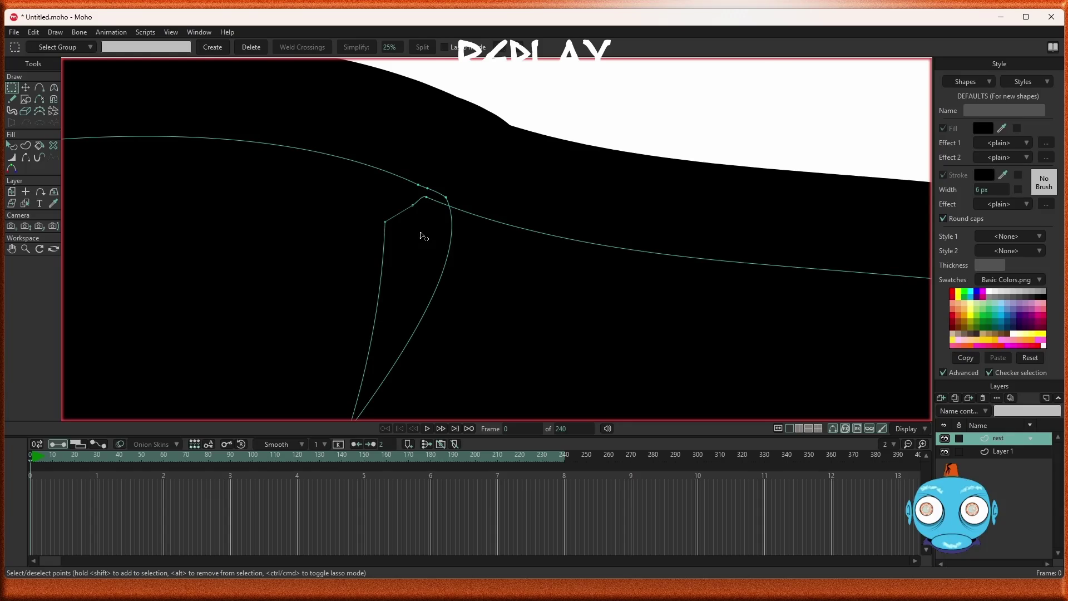
pyautogui.moveTo(421, 235); pyautogui.dragTo(381, 202)
pyautogui.press('Delete')
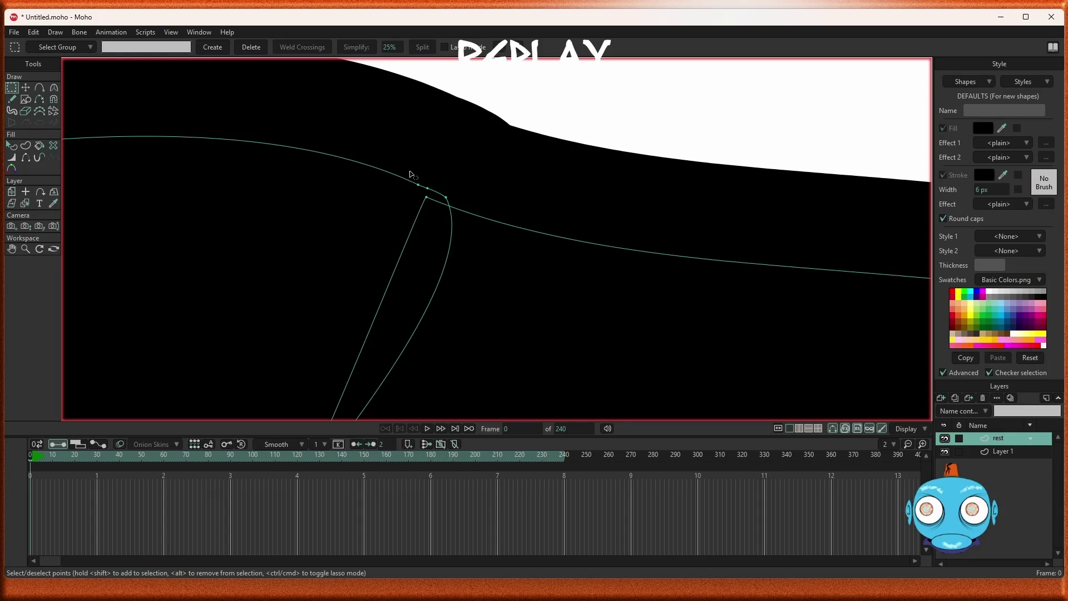
# Delete the remaining extra points along the diagonal dividing curve
pyautogui.scroll(-5, 442, 190)
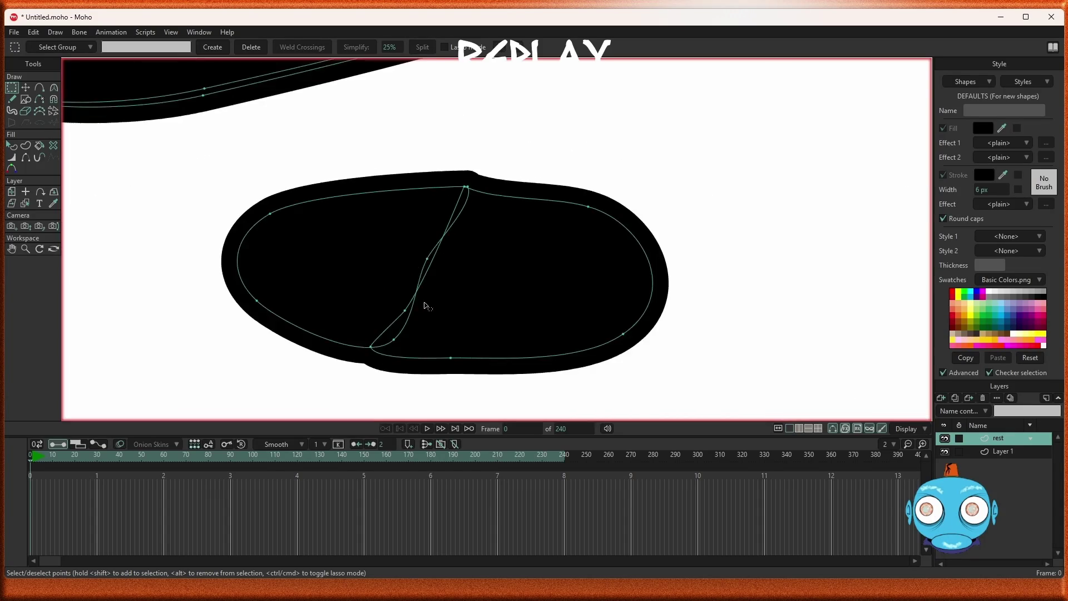
pyautogui.scroll(5, 389, 383)
pyautogui.scroll(-3, 386, 383)
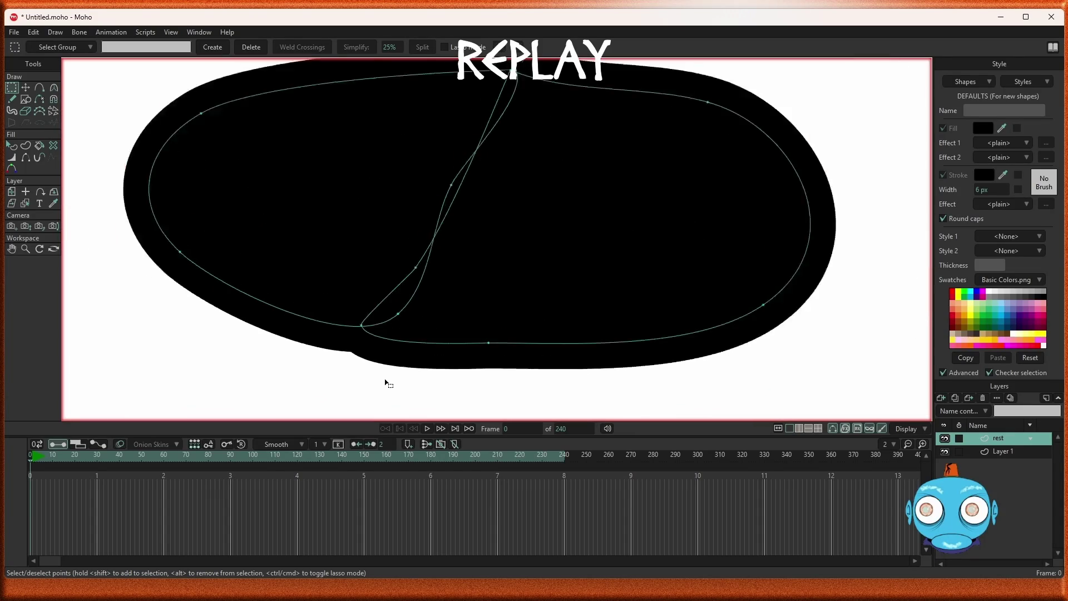
pyautogui.scroll(-2, 386, 383)
pyautogui.scroll(1, 386, 378)
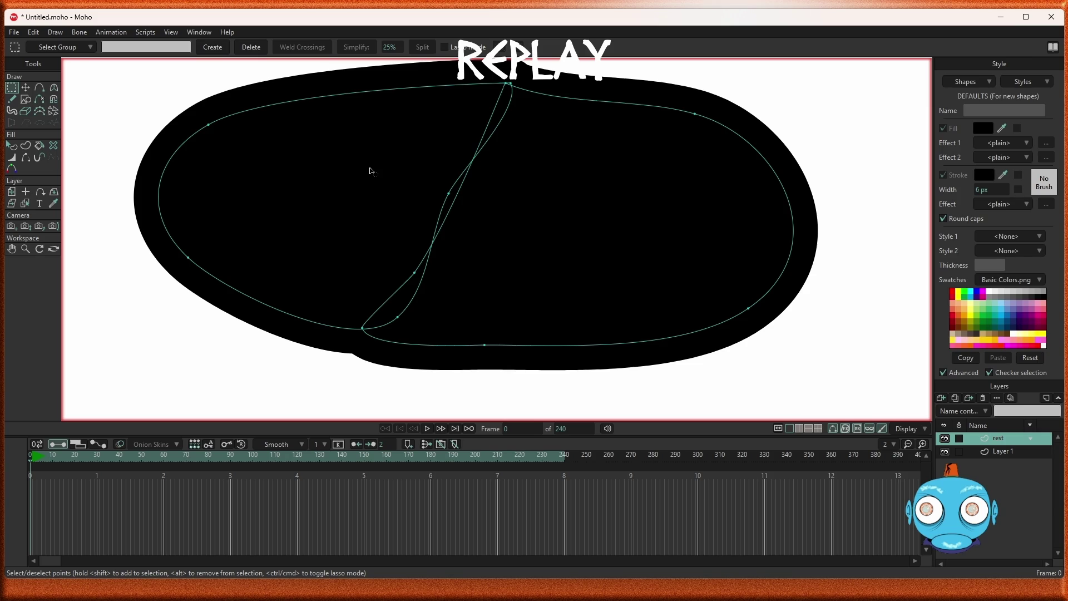
pyautogui.press('Delete')
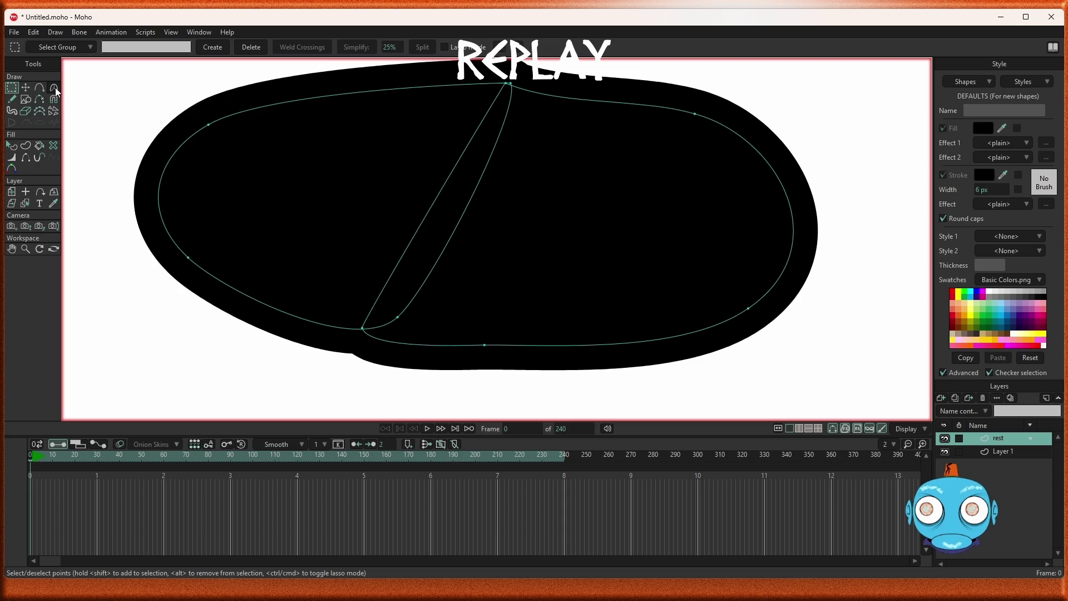
pyautogui.click(11, 145)
pyautogui.click(318, 211)
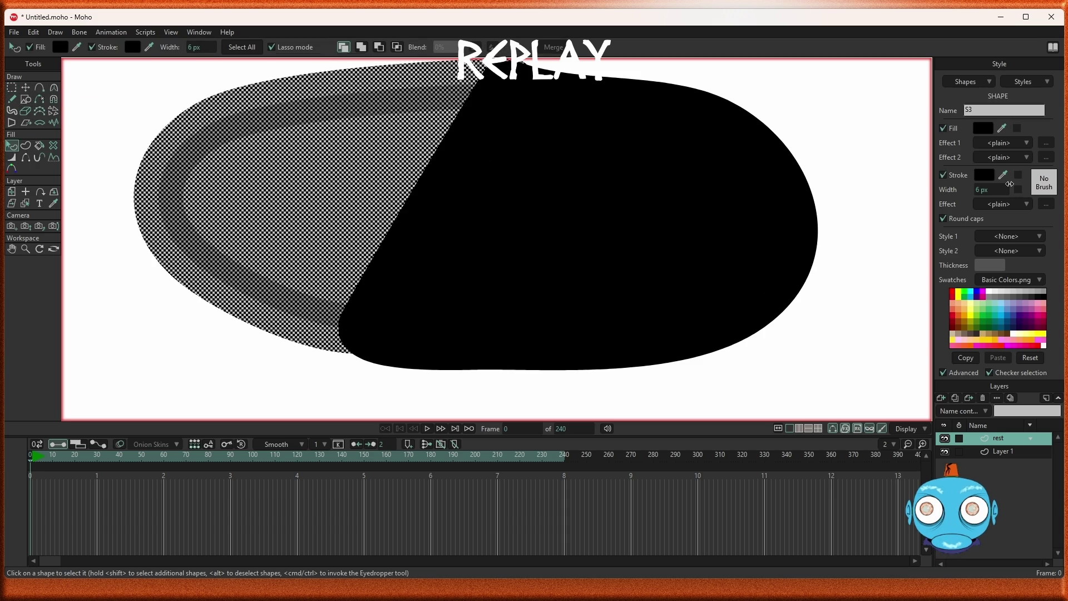
# Fill the left half dark red, undoing a trial eyedropper fill so the right half stays bright red
pyautogui.click(978, 132)
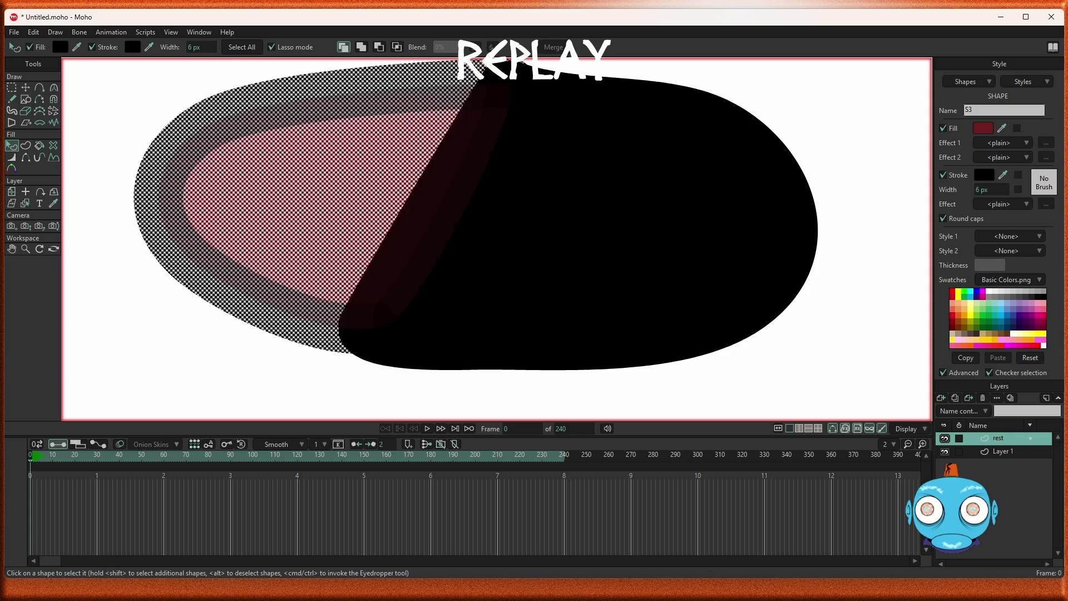
pyautogui.click(658, 240)
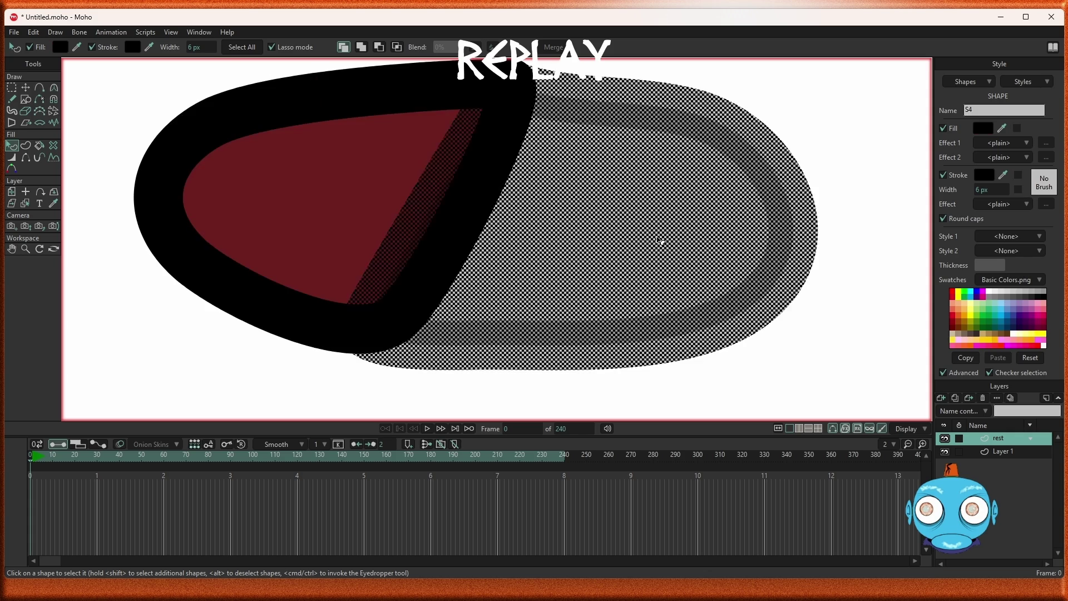
pyautogui.click(1004, 129)
pyautogui.click(371, 214)
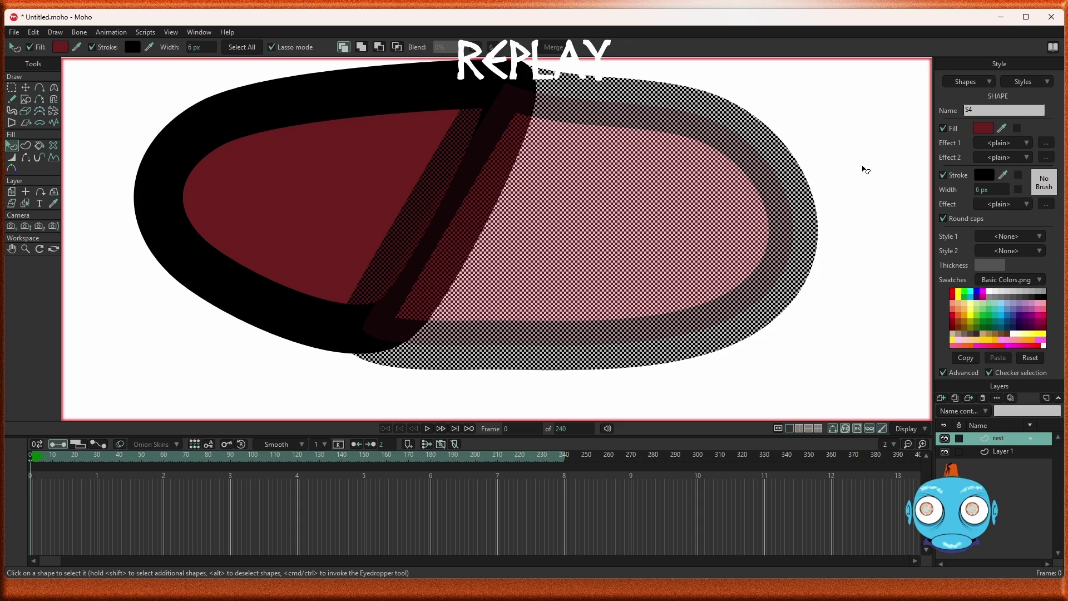
pyautogui.hotkey('ctrl', 'shift', 'a')
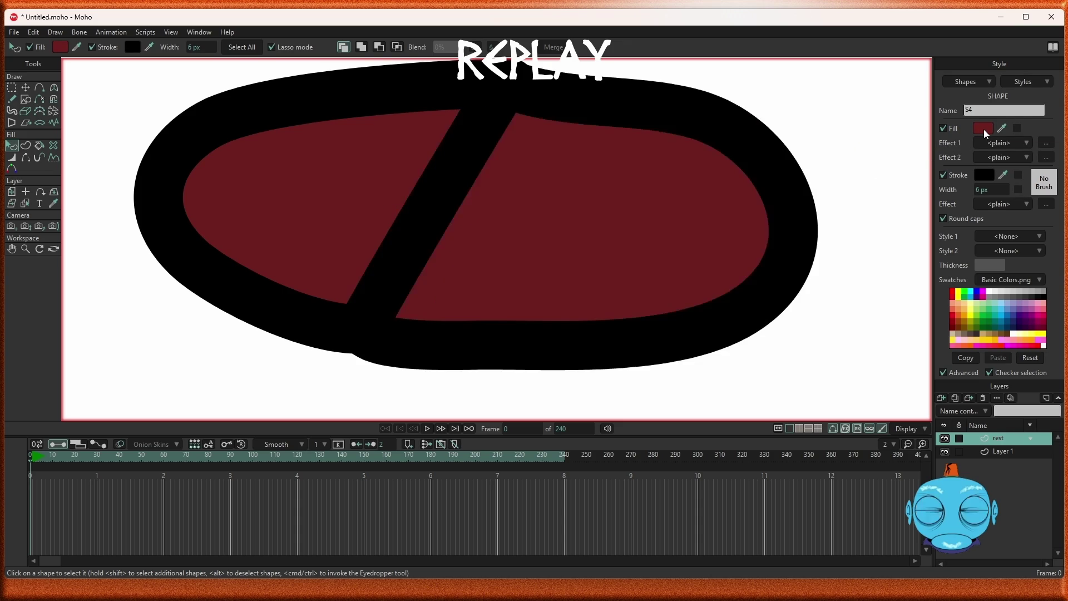
pyautogui.hotkey('ctrl', 'z')
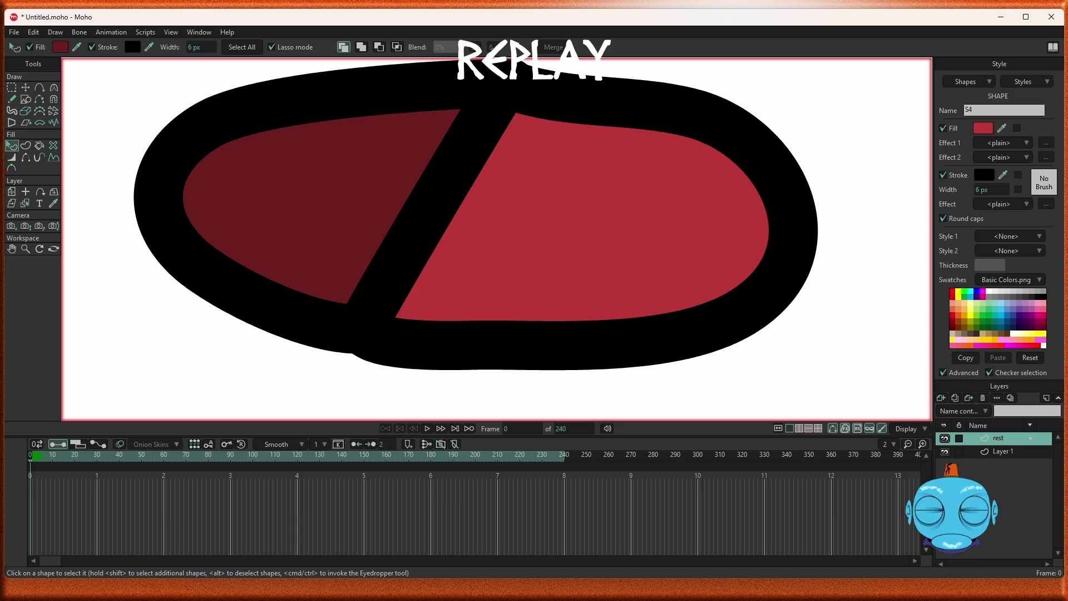
pyautogui.hotkey('ctrl', 'z')
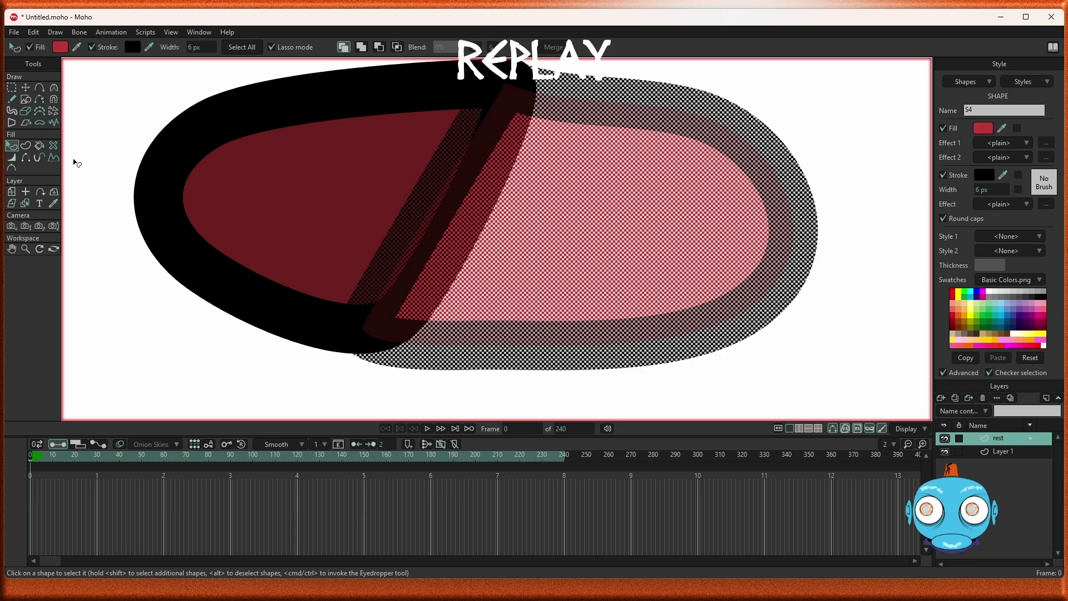
# Delete the stray point on the blob's bottom outline
pyautogui.click(13, 87)
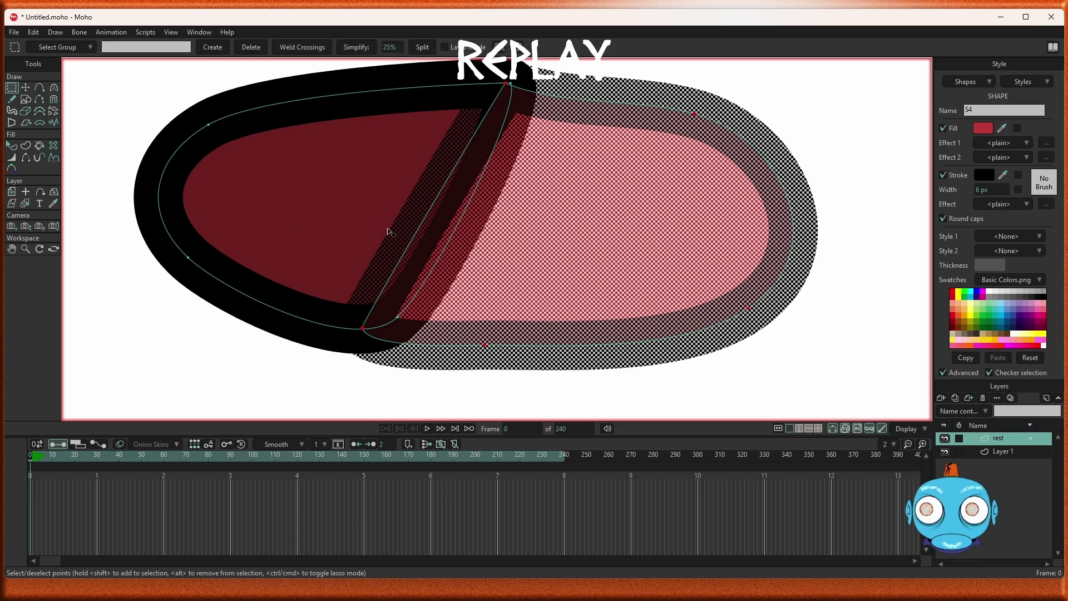
pyautogui.scroll(-2, 388, 233)
pyautogui.scroll(4, 374, 322)
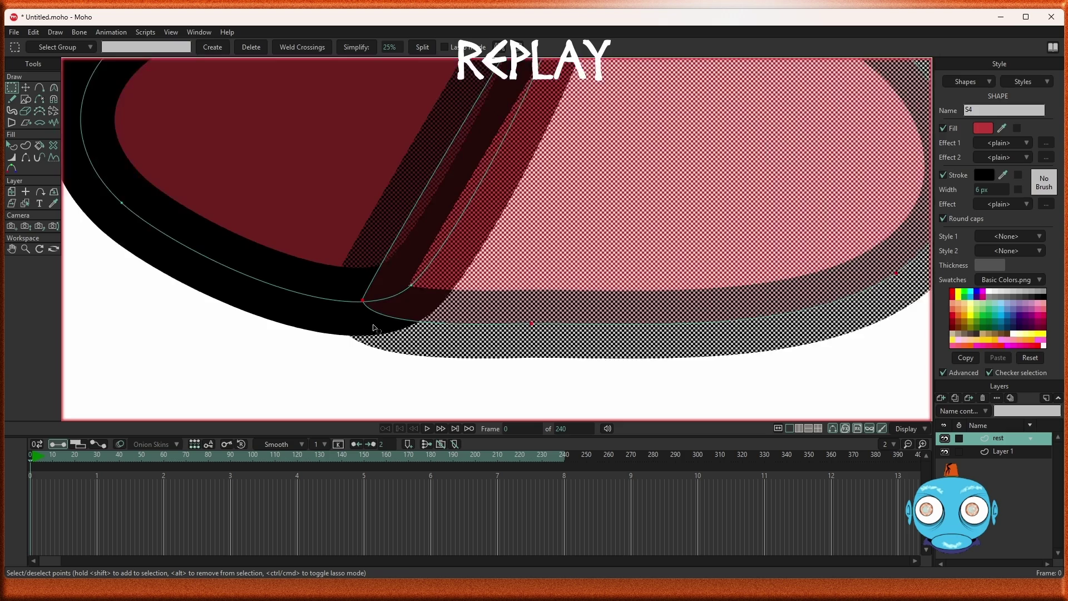
pyautogui.scroll(-3, 372, 322)
pyautogui.click(335, 353)
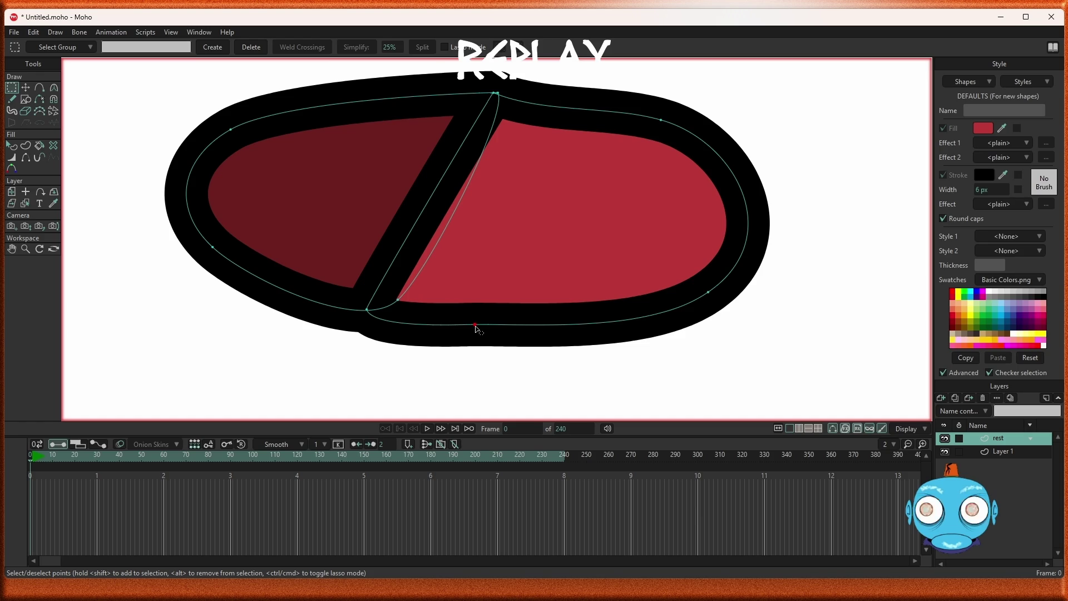
pyautogui.press('Delete')
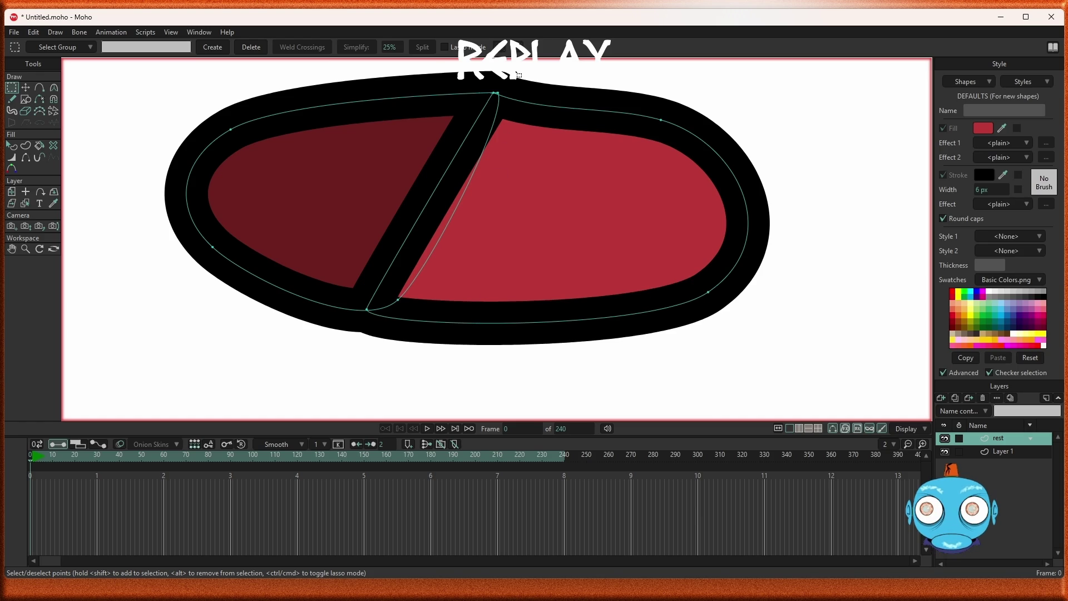
# Move the dividing curve's top point onto the outer outline's top junction
pyautogui.scroll(3, 518, 74)
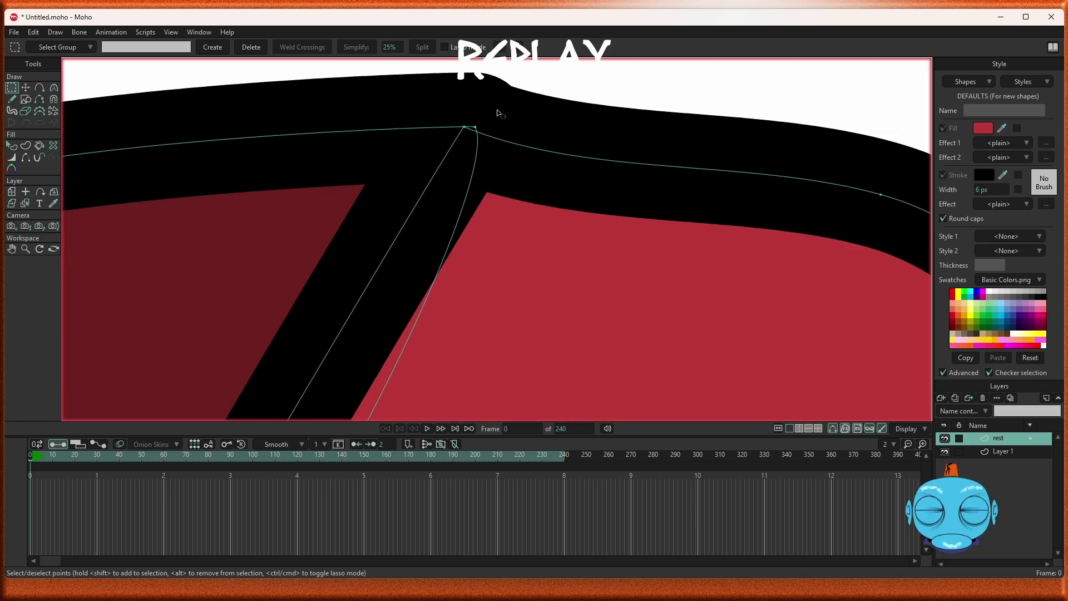
pyautogui.scroll(3, 497, 120)
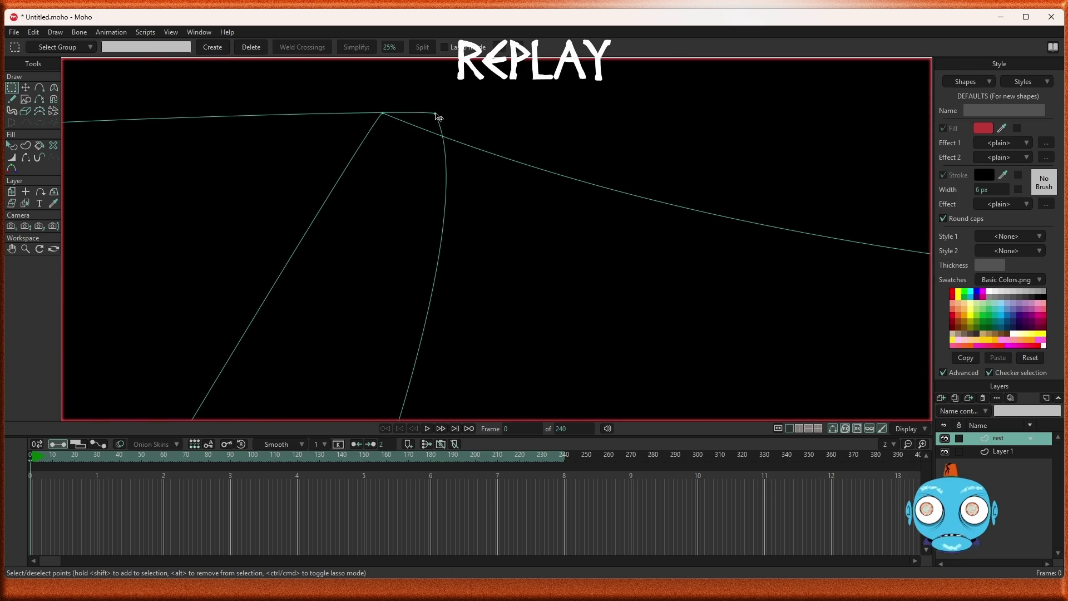
pyautogui.press('t')
pyautogui.moveTo(437, 117); pyautogui.dragTo(388, 112)
pyautogui.scroll(-5, 428, 139)
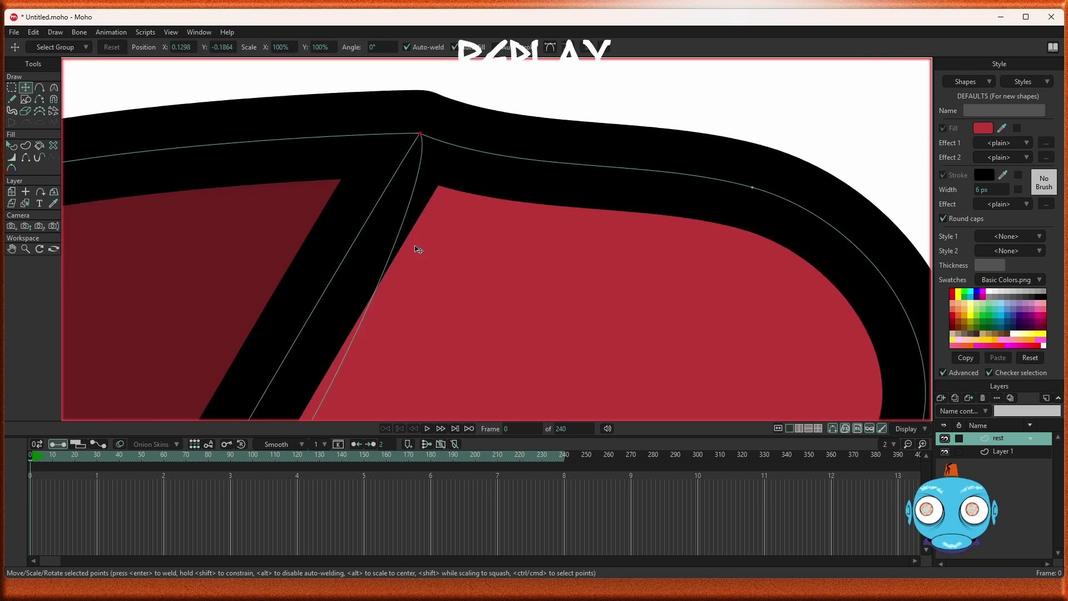
# Bend the dividing stroke into a gentle curve and pull its lower joining point down-left
pyautogui.click(53, 87)
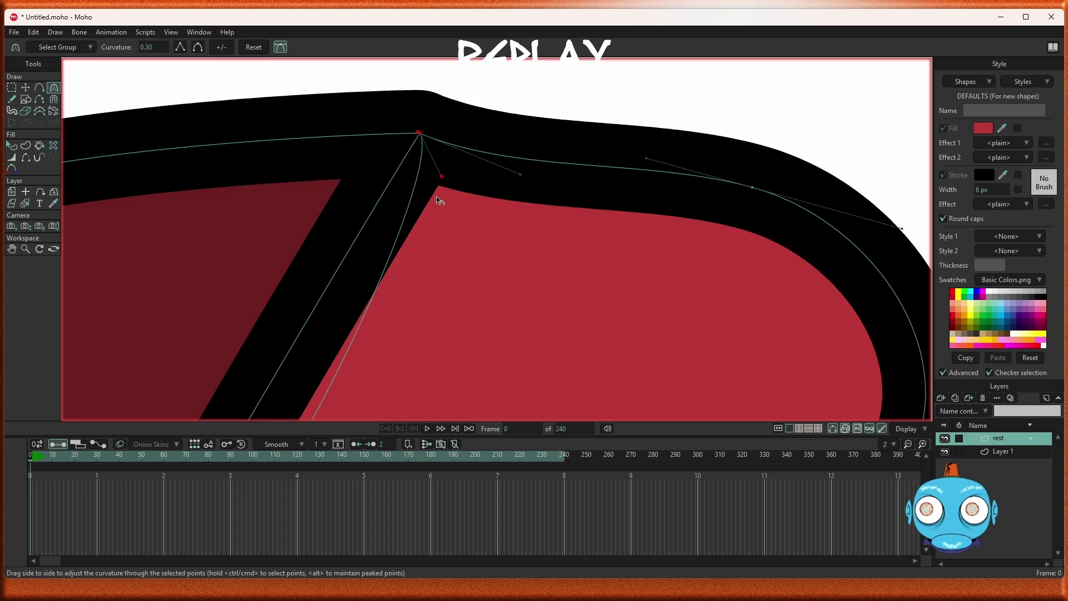
pyautogui.scroll(-4, 519, 234)
pyautogui.scroll(5, 479, 281)
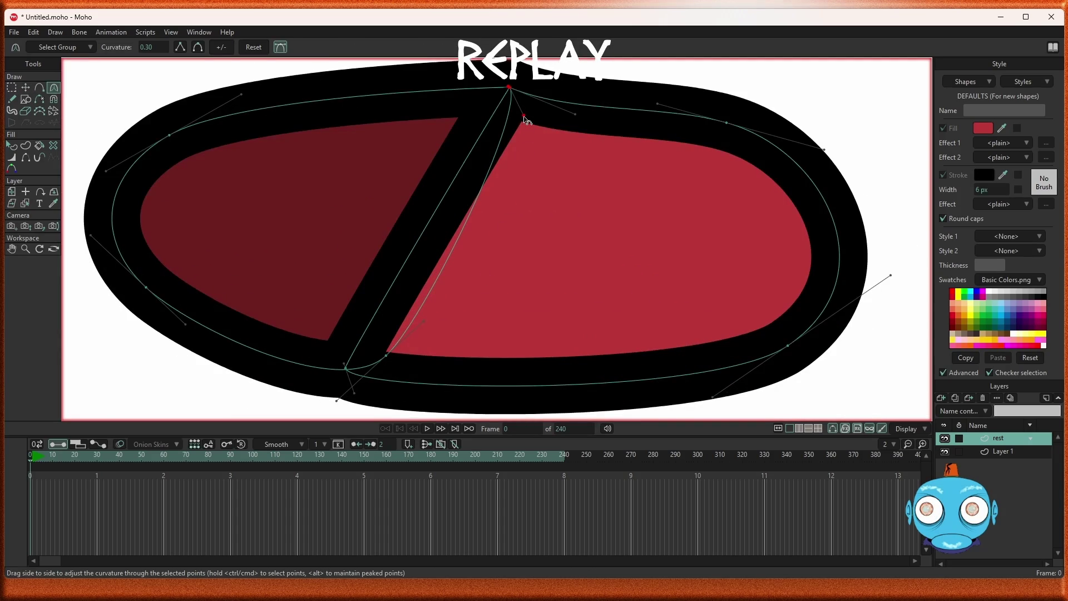
pyautogui.moveTo(526, 119)
pyautogui.mouseDown()
pyautogui.moveTo(498, 102)
pyautogui.moveTo(472, 136)
pyautogui.moveTo(388, 174)
pyautogui.moveTo(347, 210)
pyautogui.moveTo(318, 213)
pyautogui.mouseUp()
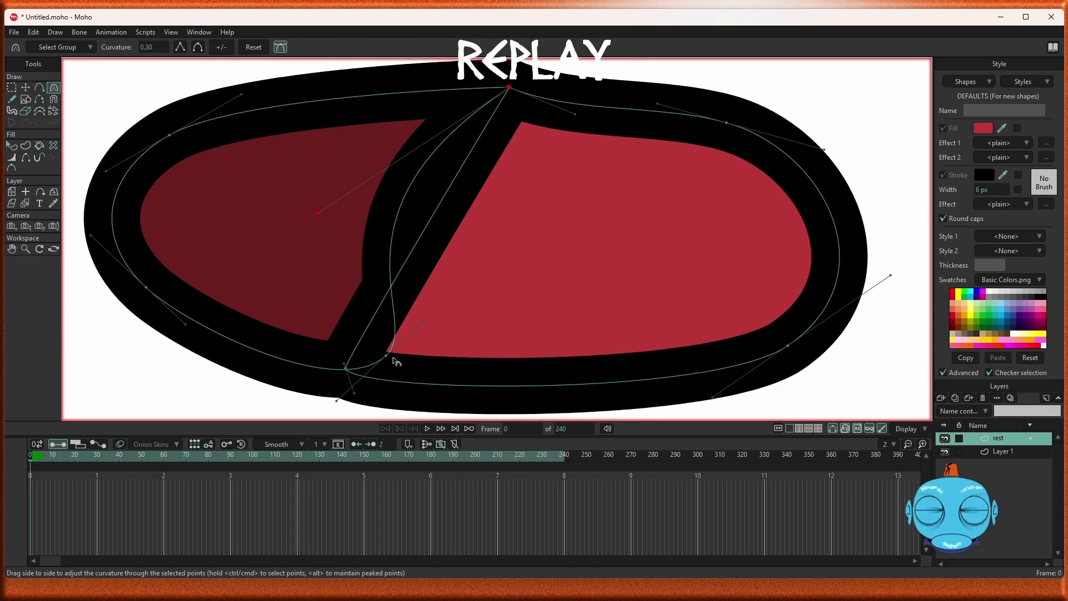
pyautogui.press('t')
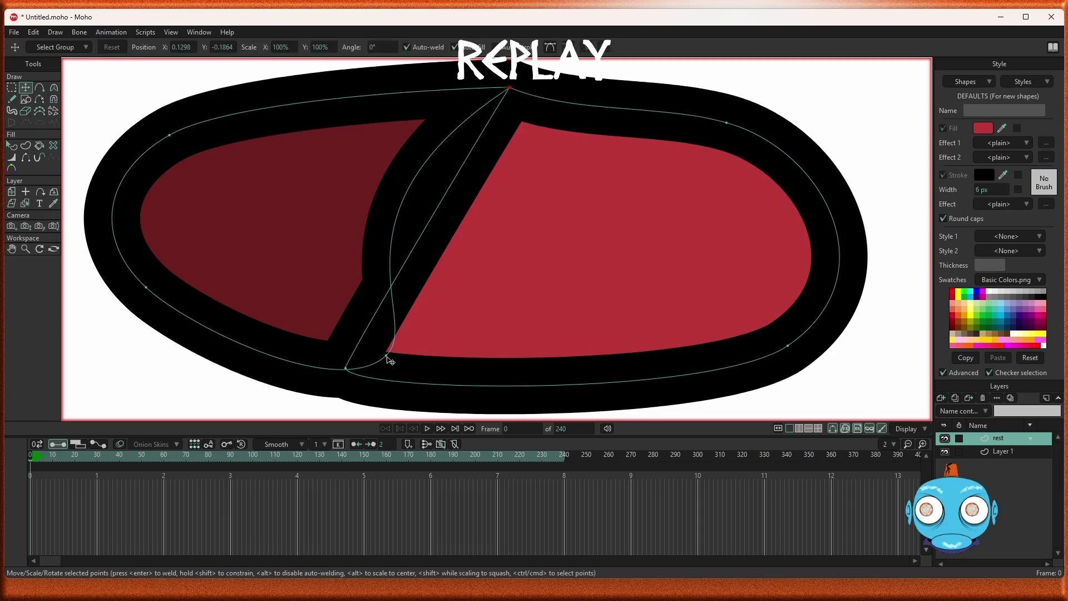
pyautogui.moveTo(387, 358)
pyautogui.mouseDown()
pyautogui.moveTo(332, 372)
pyautogui.moveTo(346, 370)
pyautogui.mouseUp()
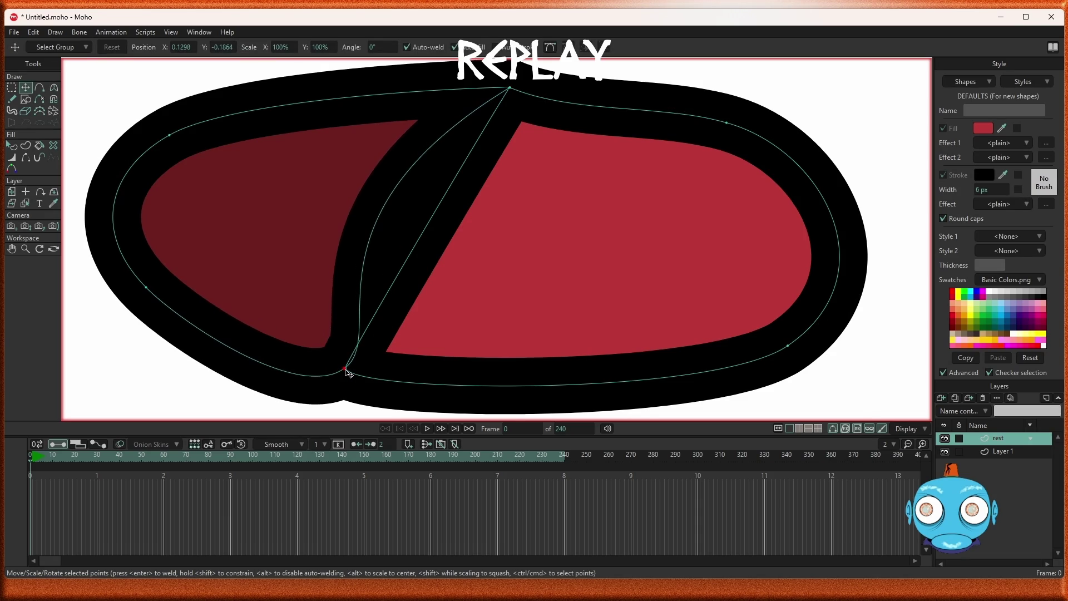
# Drag curve handles to narrow the dark red half and smooth the bottom outline around the join
pyautogui.click(54, 88)
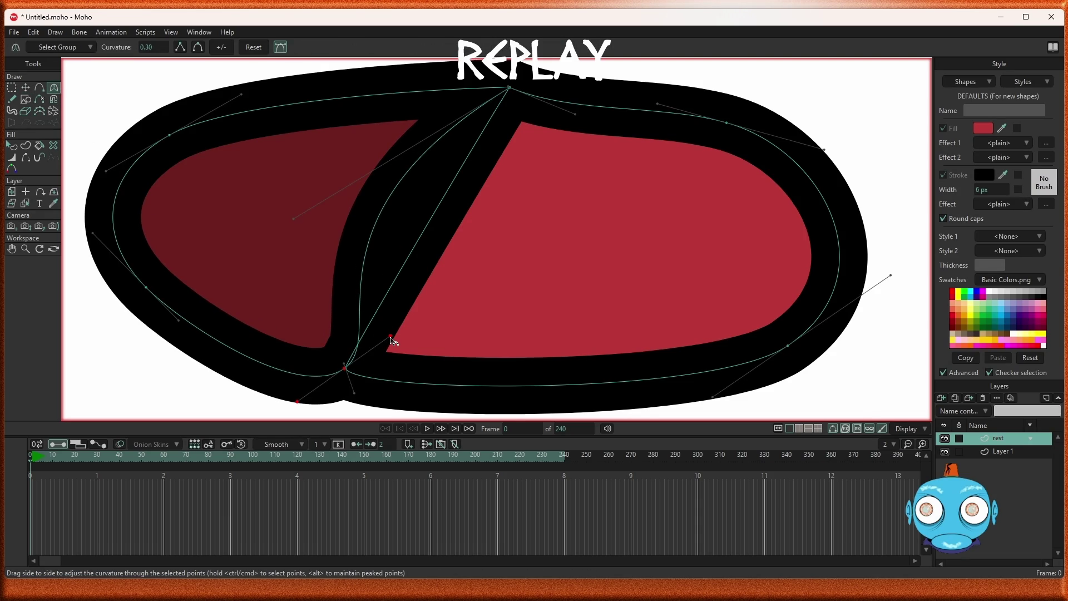
pyautogui.moveTo(391, 337)
pyautogui.mouseDown()
pyautogui.moveTo(345, 352)
pyautogui.moveTo(341, 319)
pyautogui.mouseUp()
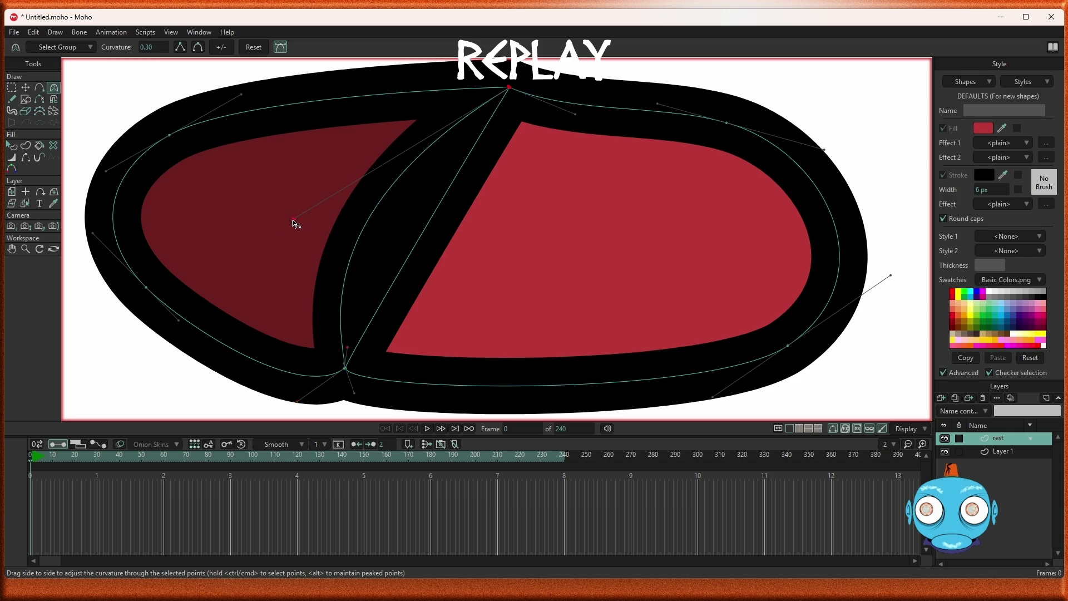
pyautogui.moveTo(295, 223); pyautogui.dragTo(351, 172)
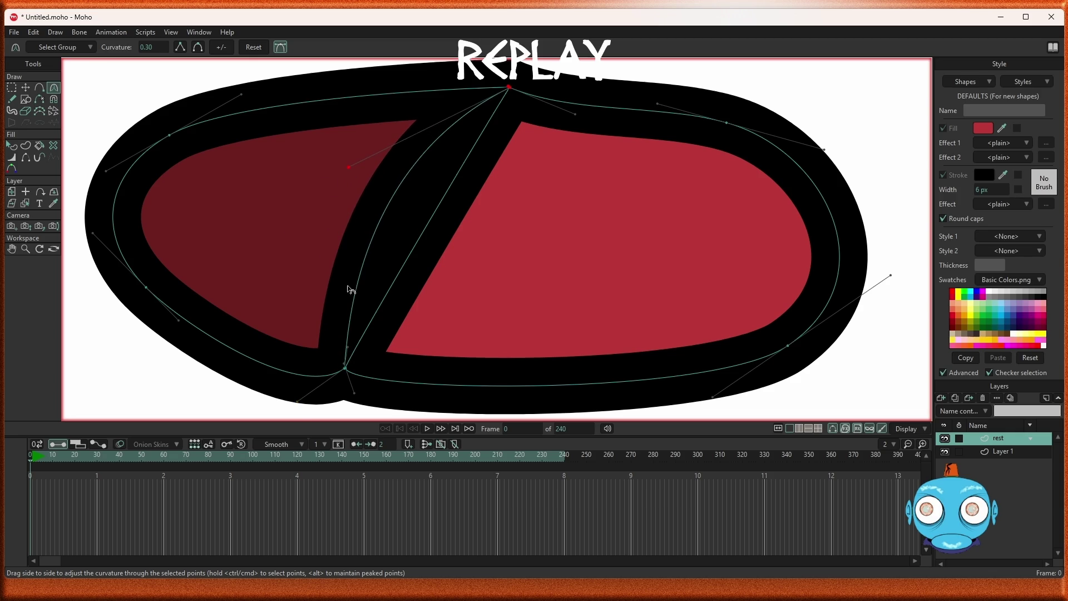
pyautogui.moveTo(298, 401)
pyautogui.mouseDown()
pyautogui.moveTo(282, 369)
pyautogui.moveTo(229, 352)
pyautogui.moveTo(289, 378)
pyautogui.moveTo(258, 373)
pyautogui.mouseUp()
pyautogui.scroll(5, 318, 390)
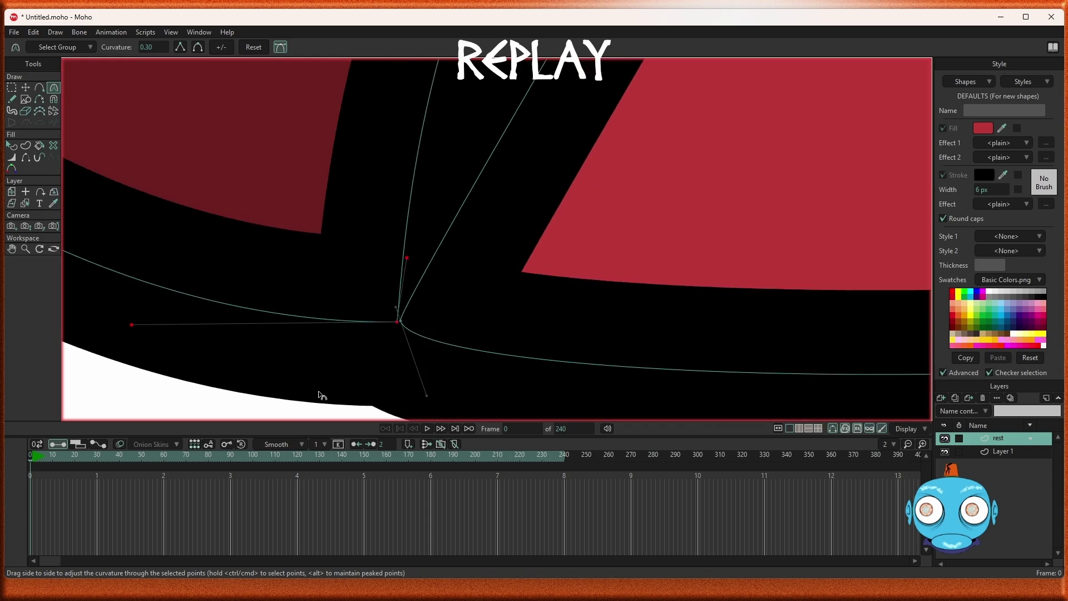
pyautogui.moveTo(428, 397)
pyautogui.mouseDown()
pyautogui.moveTo(460, 391)
pyautogui.moveTo(529, 308)
pyautogui.moveTo(534, 325)
pyautogui.mouseUp()
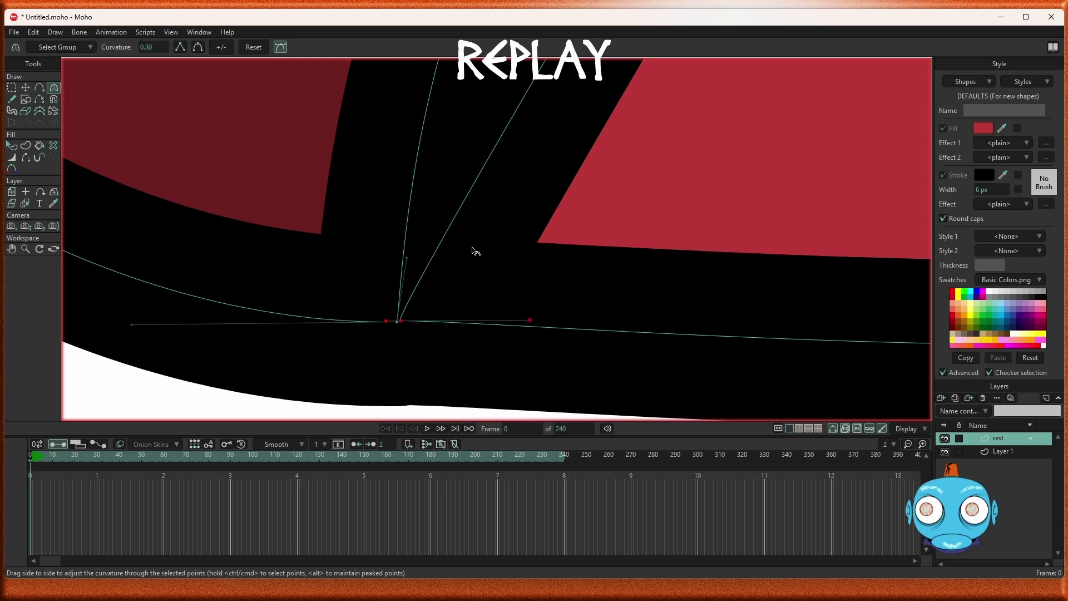
pyautogui.scroll(-8, 474, 250)
pyautogui.scroll(3, 496, 305)
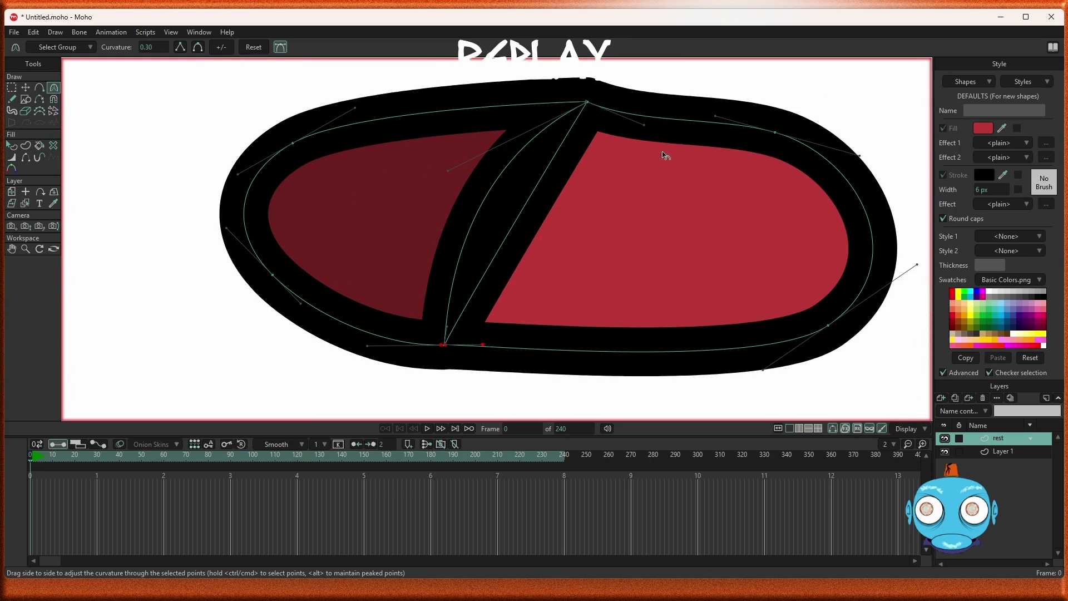
# Smooth the outline's top and top-right curves and flatten its lower-right corner
pyautogui.moveTo(645, 126); pyautogui.dragTo(679, 110)
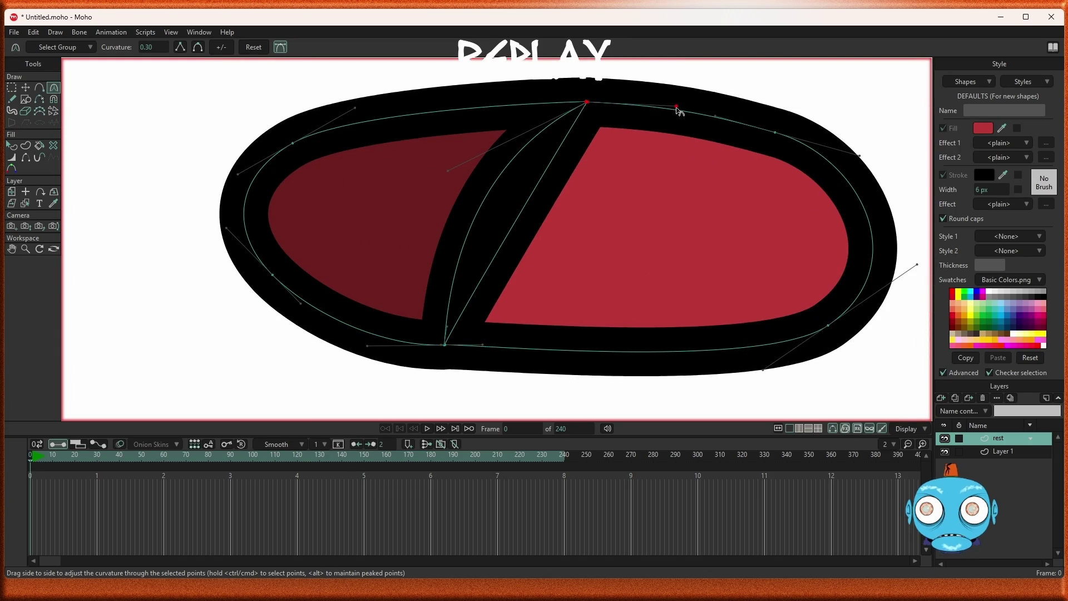
pyautogui.moveTo(863, 160); pyautogui.dragTo(867, 167)
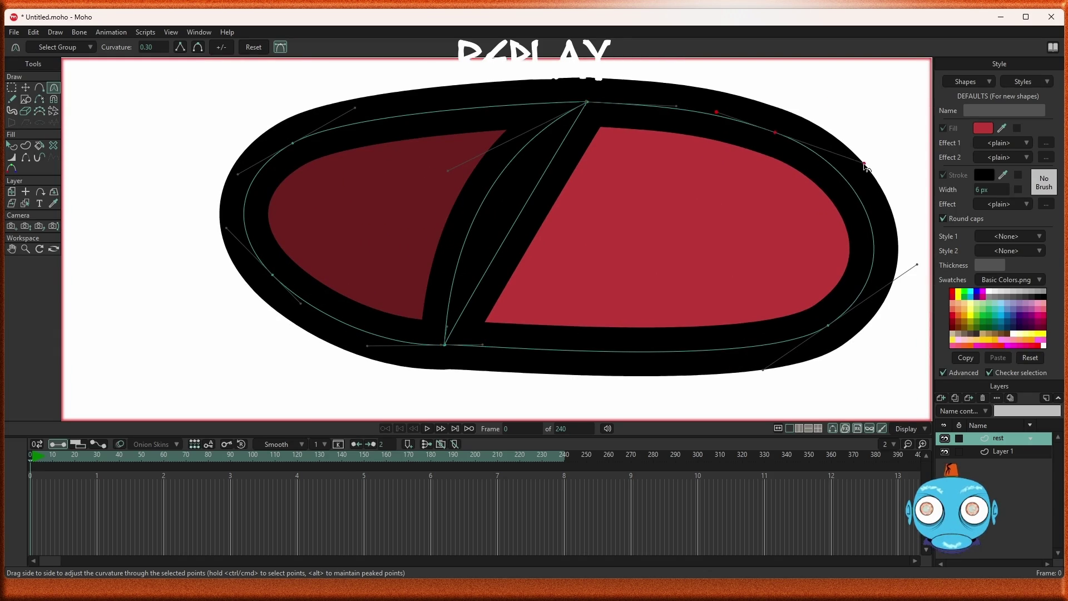
pyautogui.scroll(-3, 859, 198)
pyautogui.scroll(1, 679, 282)
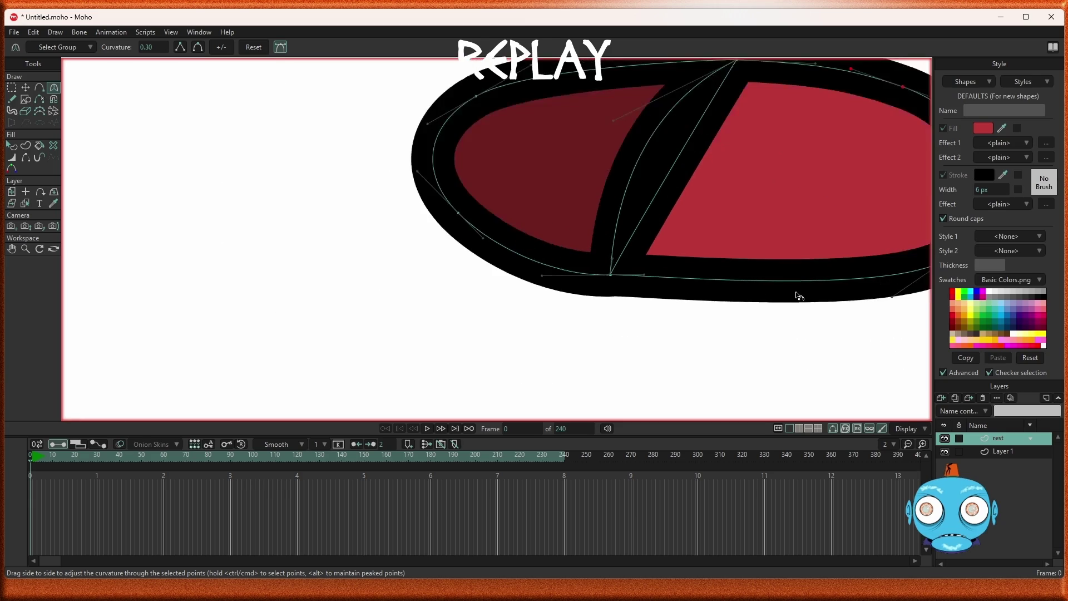
pyautogui.scroll(-2, 799, 293)
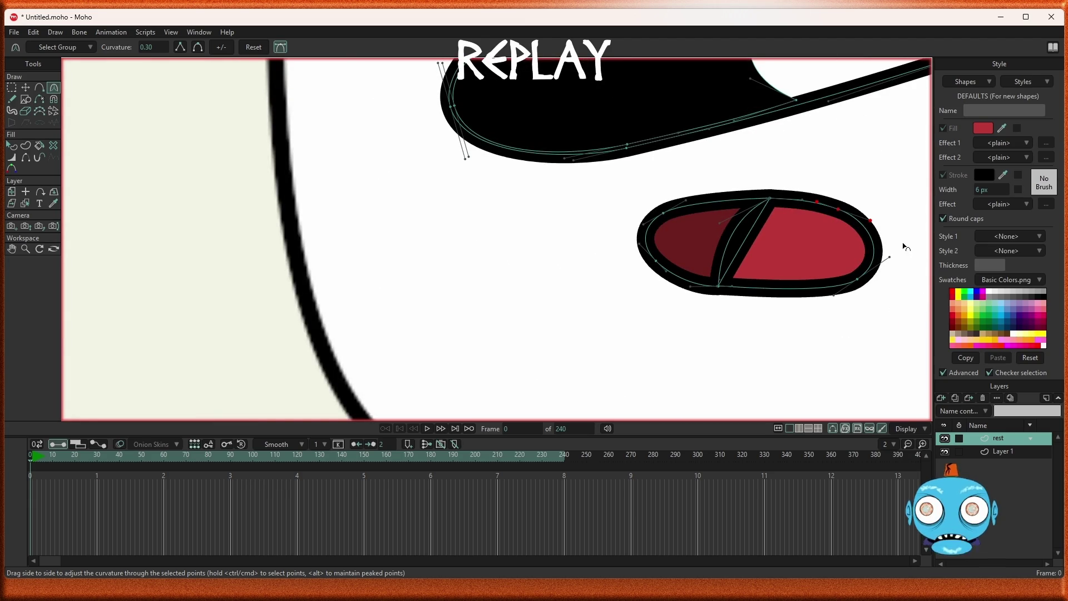
pyautogui.scroll(2, 914, 248)
pyautogui.scroll(2, 915, 248)
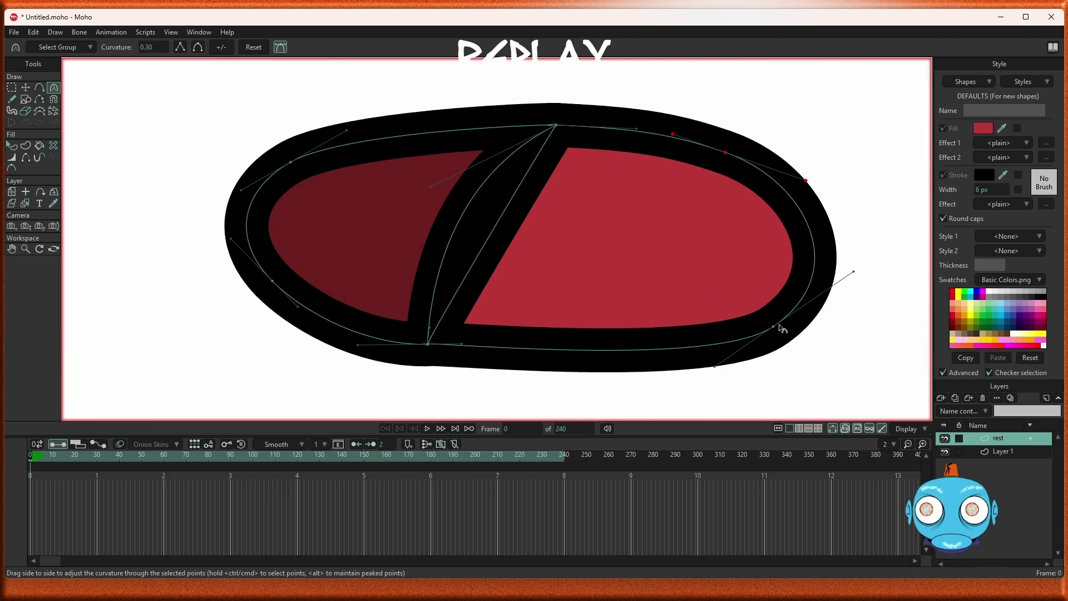
pyautogui.press('t')
pyautogui.moveTo(773, 327)
pyautogui.mouseDown()
pyautogui.moveTo(751, 341)
pyautogui.moveTo(763, 333)
pyautogui.mouseUp()
pyautogui.press('c')
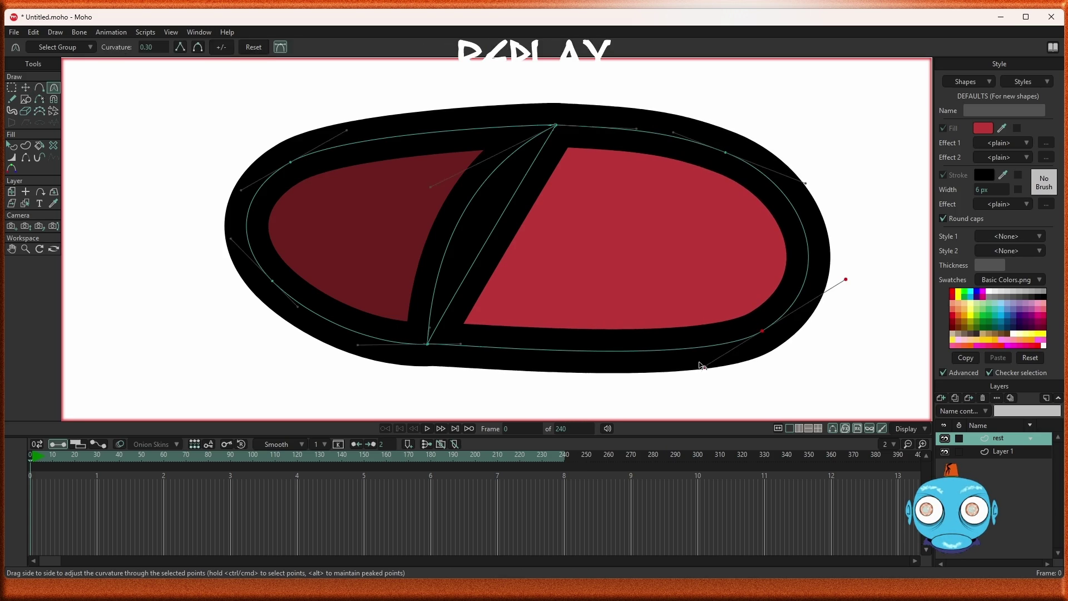
pyautogui.moveTo(704, 368)
pyautogui.mouseDown()
pyautogui.moveTo(625, 345)
pyautogui.moveTo(655, 339)
pyautogui.mouseUp()
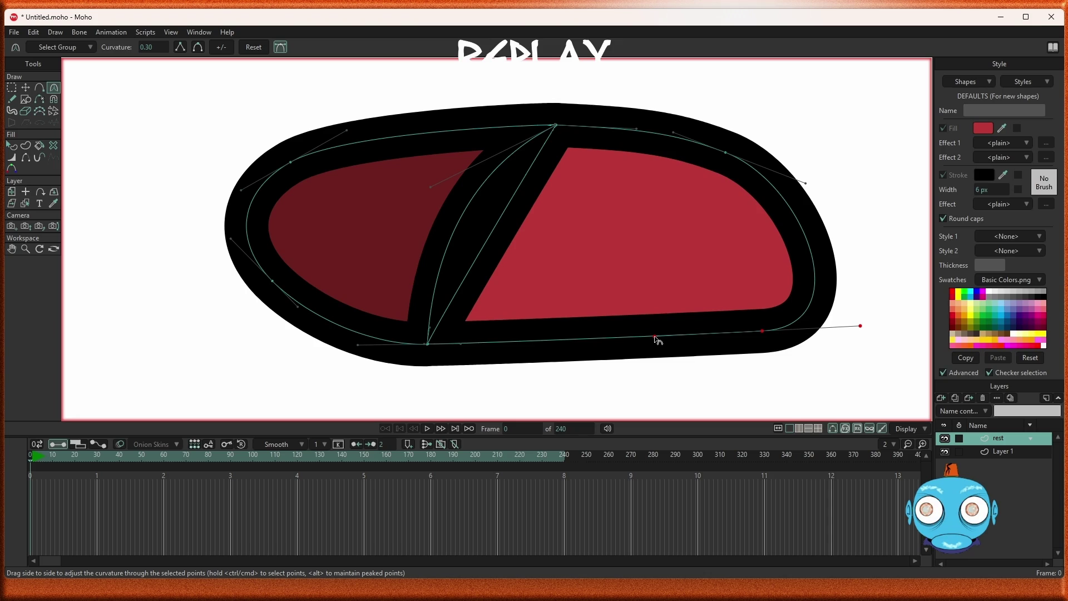
pyautogui.press('t')
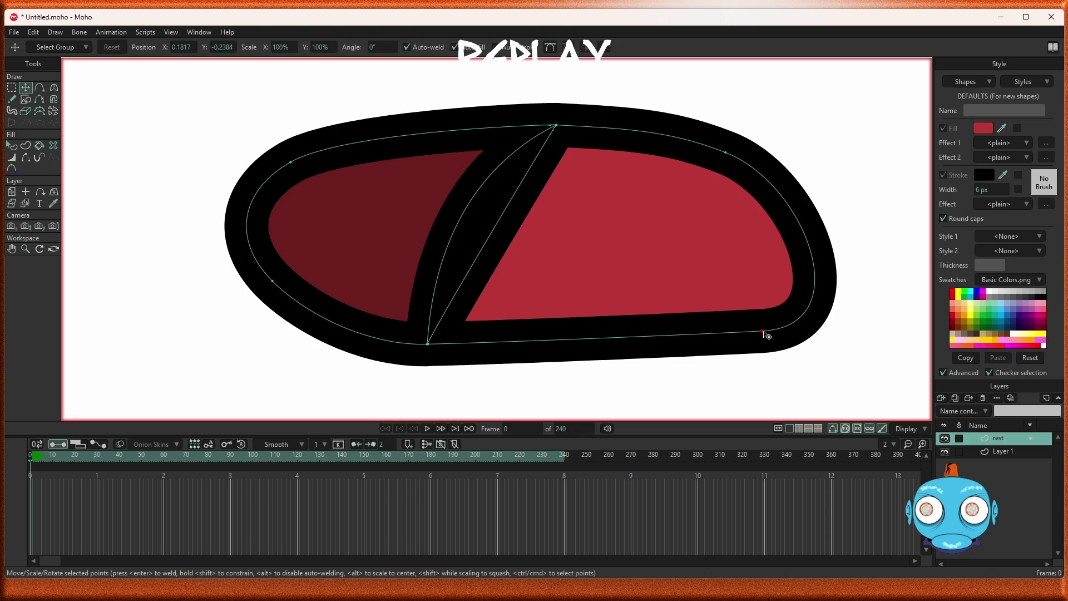
pyautogui.moveTo(766, 335); pyautogui.dragTo(771, 347)
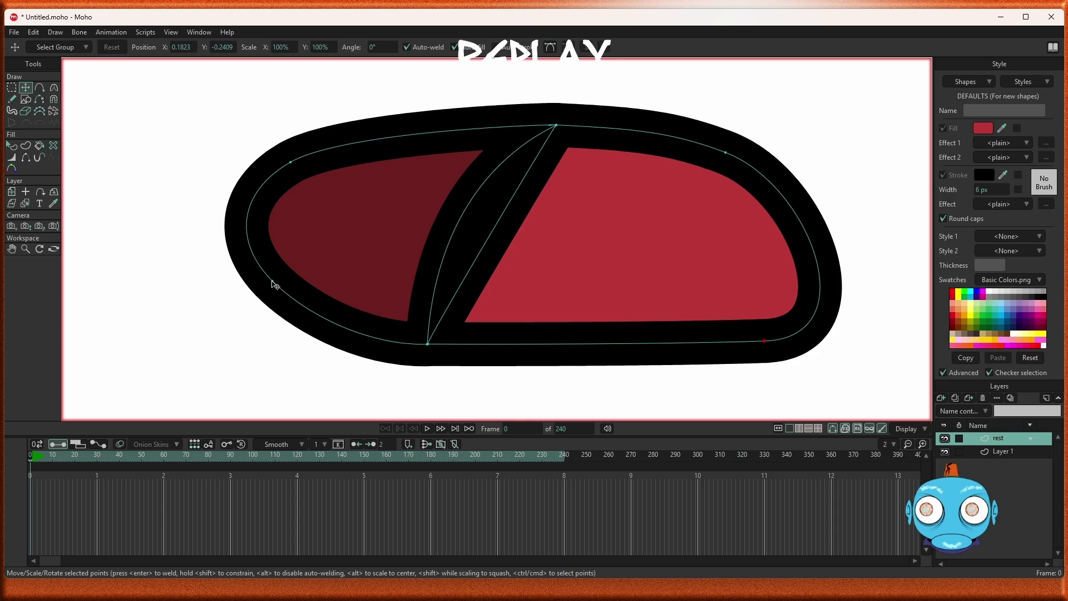
# Reshape the lower-left point and flatten the bottom edge into a squared corner
pyautogui.moveTo(275, 284)
pyautogui.mouseDown()
pyautogui.moveTo(262, 327)
pyautogui.moveTo(286, 341)
pyautogui.moveTo(264, 341)
pyautogui.moveTo(326, 339)
pyautogui.moveTo(320, 348)
pyautogui.moveTo(333, 336)
pyautogui.mouseUp()
pyautogui.press('c')
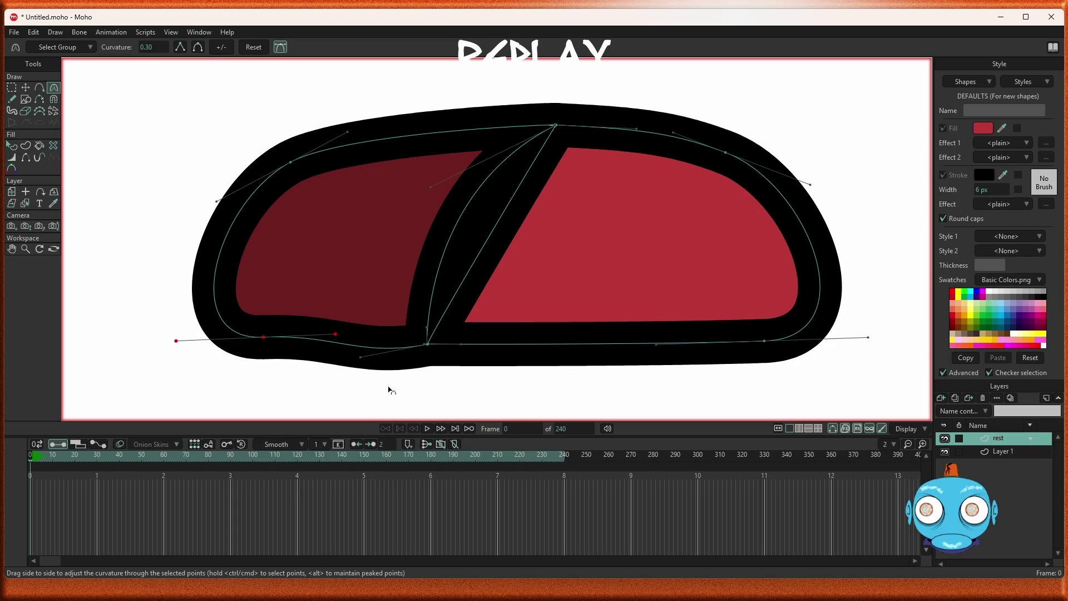
pyautogui.moveTo(360, 358)
pyautogui.mouseDown()
pyautogui.moveTo(374, 346)
pyautogui.moveTo(355, 347)
pyautogui.mouseUp()
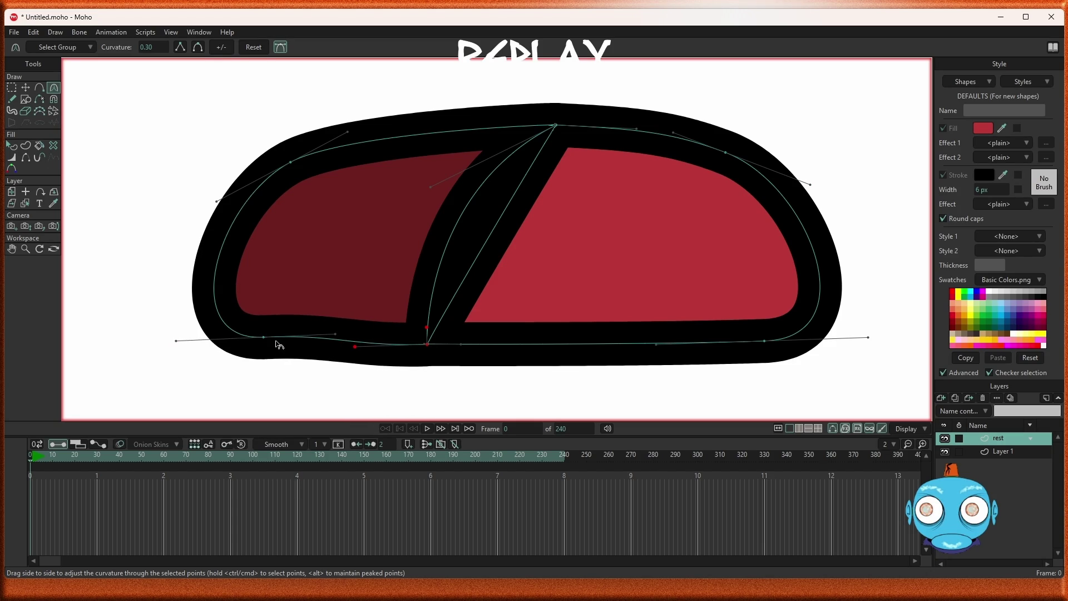
pyautogui.press('t')
pyautogui.moveTo(264, 337)
pyautogui.mouseDown()
pyautogui.moveTo(253, 348)
pyautogui.moveTo(279, 351)
pyautogui.moveTo(271, 348)
pyautogui.mouseUp()
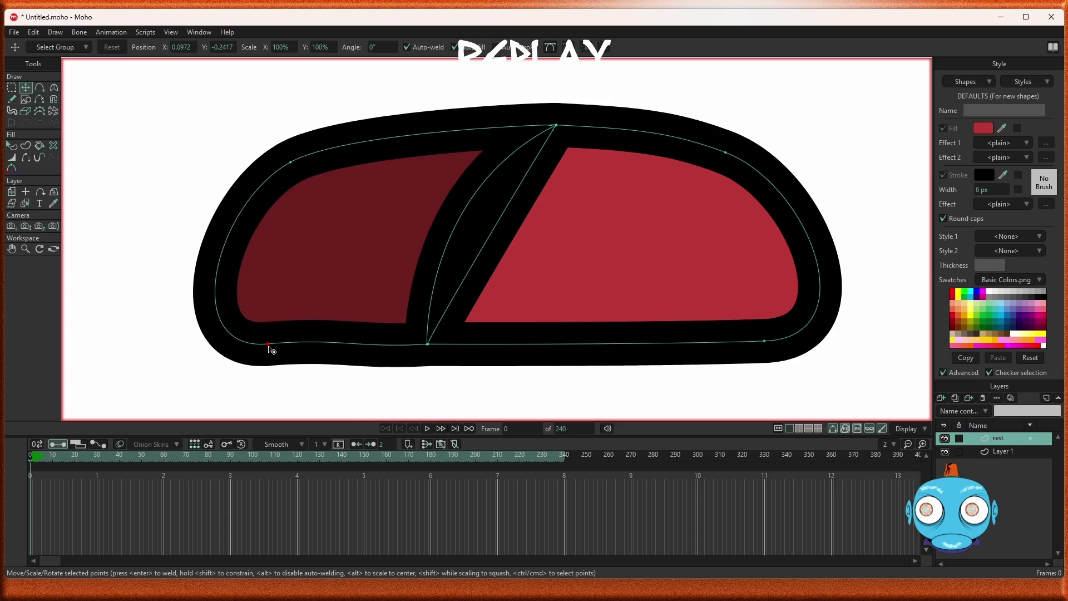
pyautogui.scroll(-5, 449, 315)
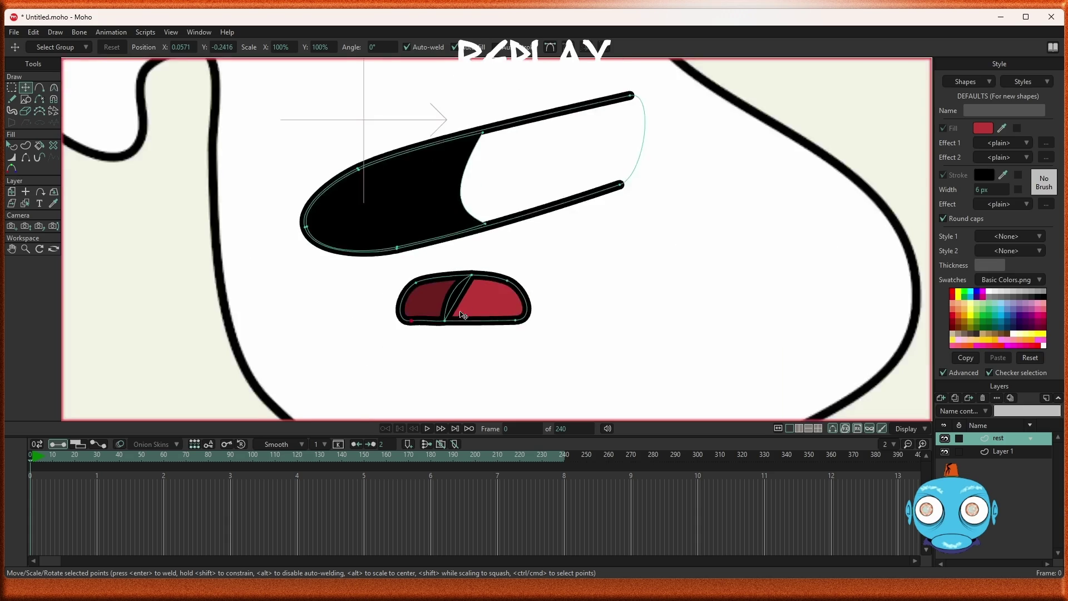
pyautogui.scroll(-4, 466, 305)
pyautogui.scroll(6, 462, 314)
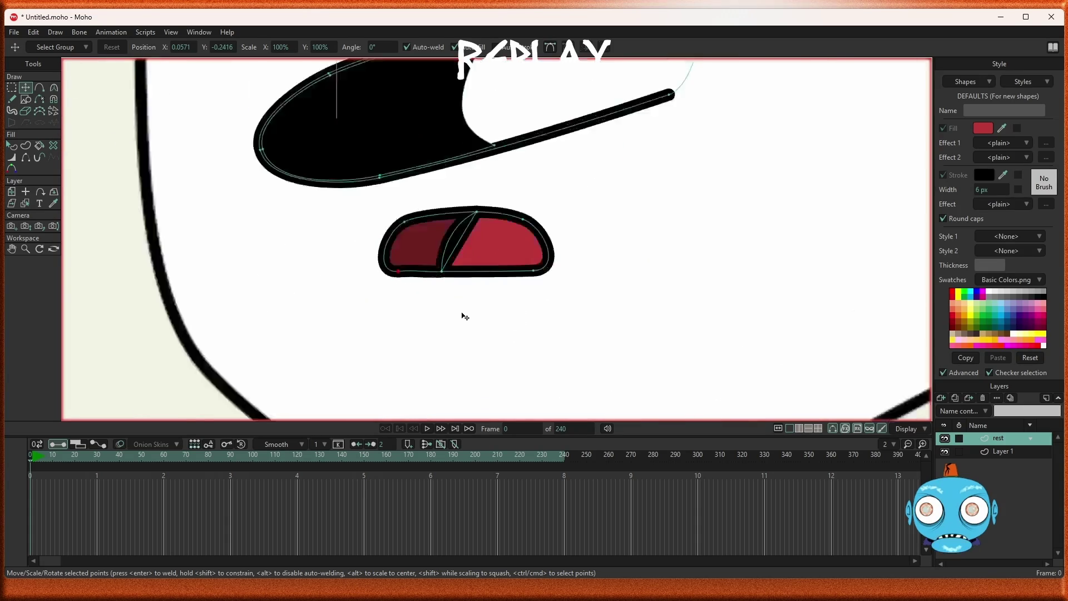
pyautogui.scroll(3, 425, 205)
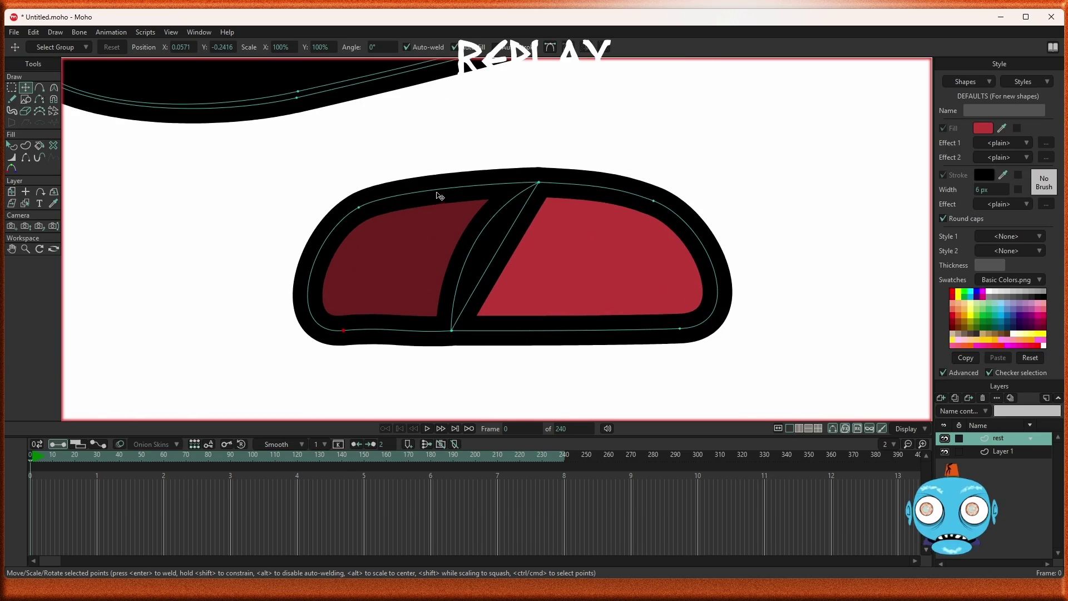